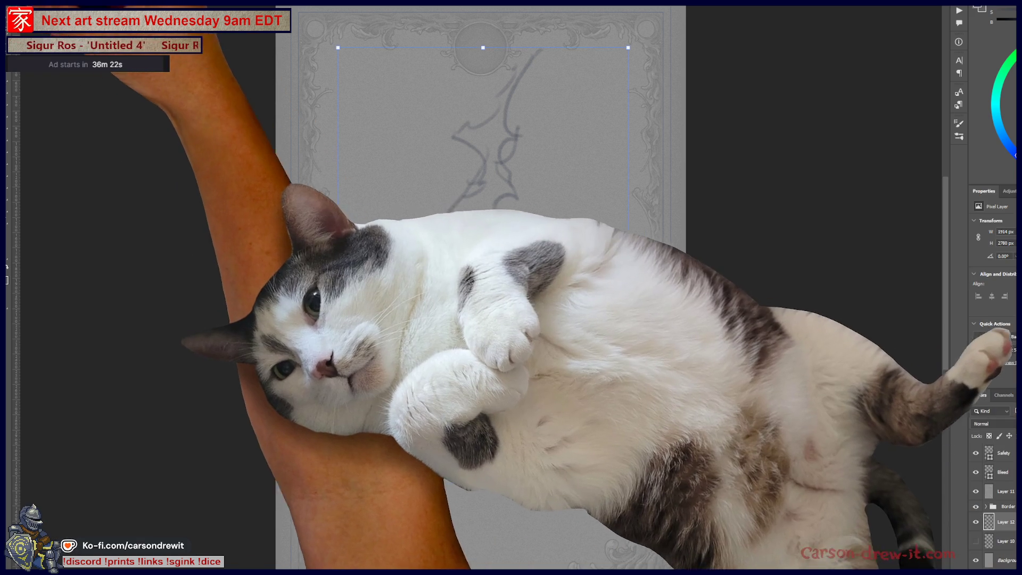
- Move the sketch layer down-left and rough in rocks and a sword
key("v")
mouse_move(481, 301)
left_mouse_down()
mouse_move(439, 343)
mouse_move(476, 381)
left_mouse_up()
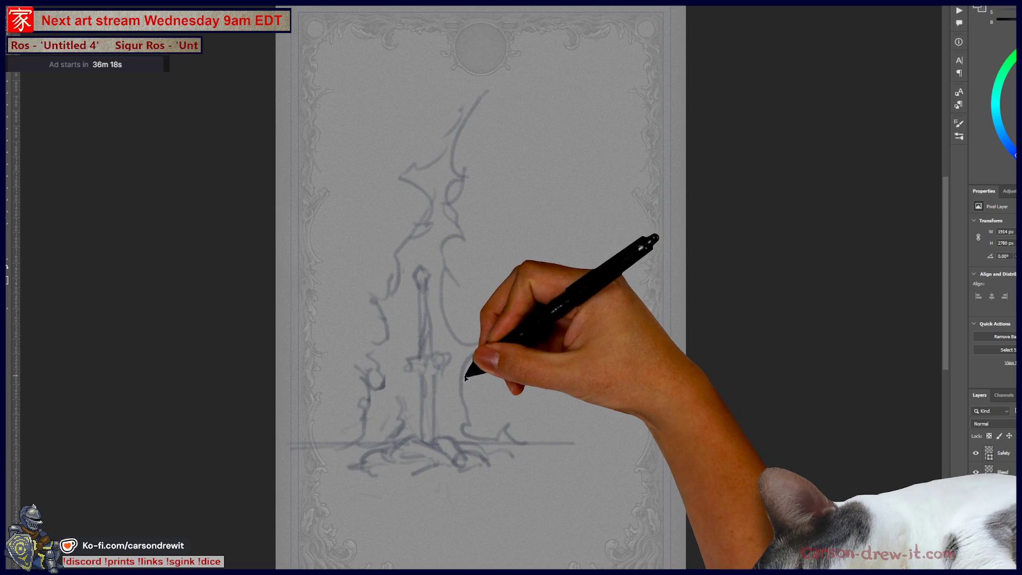
key("b")
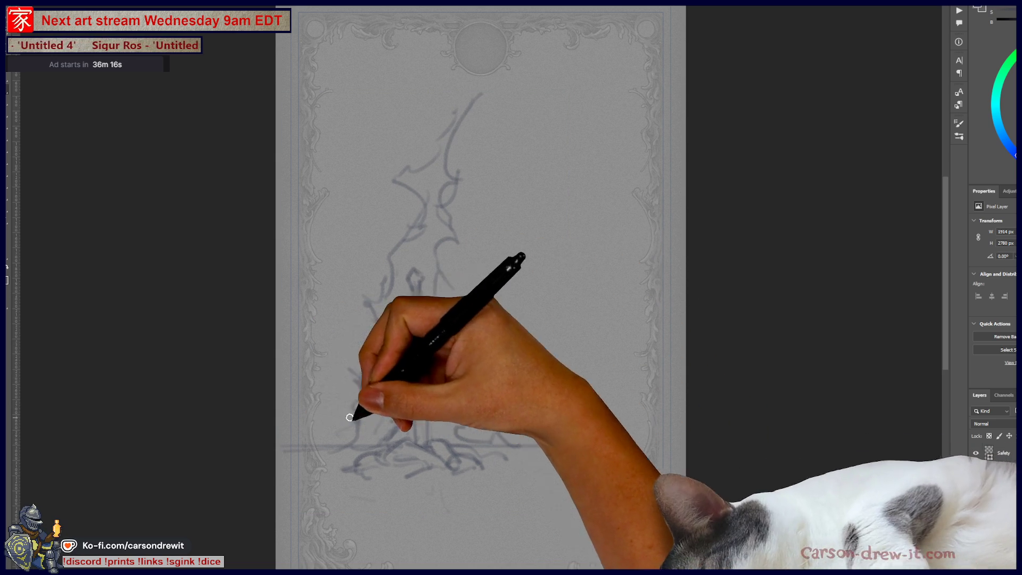
left_click_drag(368, 372, 356, 426)
left_click_drag(415, 276, 423, 442)
left_click_drag(399, 367, 445, 359)
- Extend the ground line right and redo the horizontal stroke with a curl at right
mouse_move(458, 431)
left_mouse_down()
mouse_move(628, 477)
mouse_move(674, 468)
mouse_move(633, 450)
left_mouse_up()
mouse_move(558, 266)
left_mouse_down()
mouse_move(505, 346)
mouse_move(554, 244)
mouse_move(580, 250)
left_mouse_up()
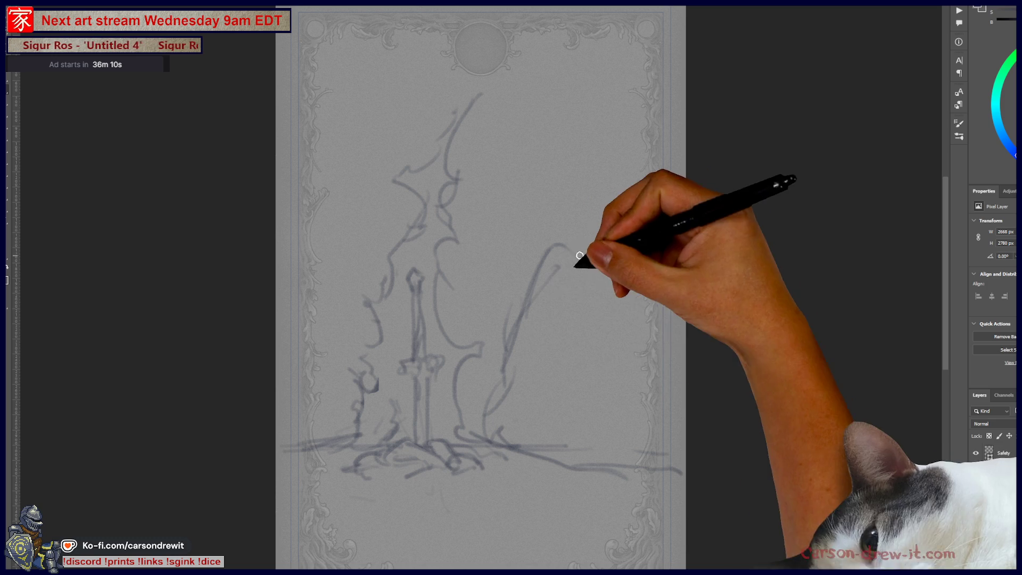
key("ctrl+z")
key("ctrl+z")
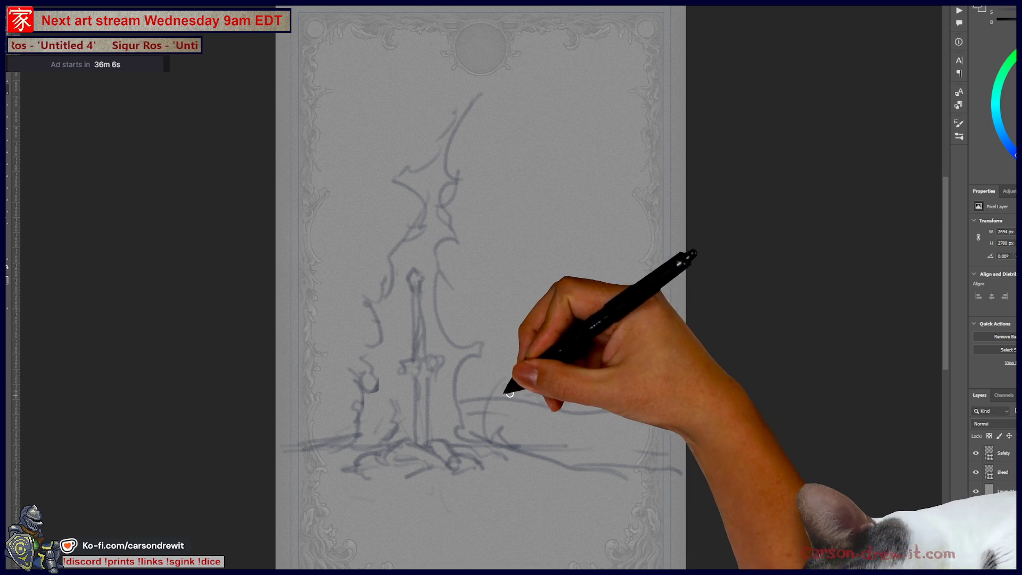
left_click_drag(490, 367, 660, 375)
left_click_drag(580, 372, 659, 343)
- Sketch a tall mountain peak beside the spire, with ground strokes under its base
mouse_move(590, 298)
left_mouse_down()
mouse_move(590, 340)
mouse_move(633, 332)
mouse_move(591, 261)
left_mouse_up()
mouse_move(607, 341)
left_mouse_down()
mouse_move(566, 215)
mouse_move(508, 295)
left_mouse_up()
mouse_move(551, 196)
left_mouse_down()
mouse_move(612, 210)
mouse_move(668, 311)
left_mouse_up()
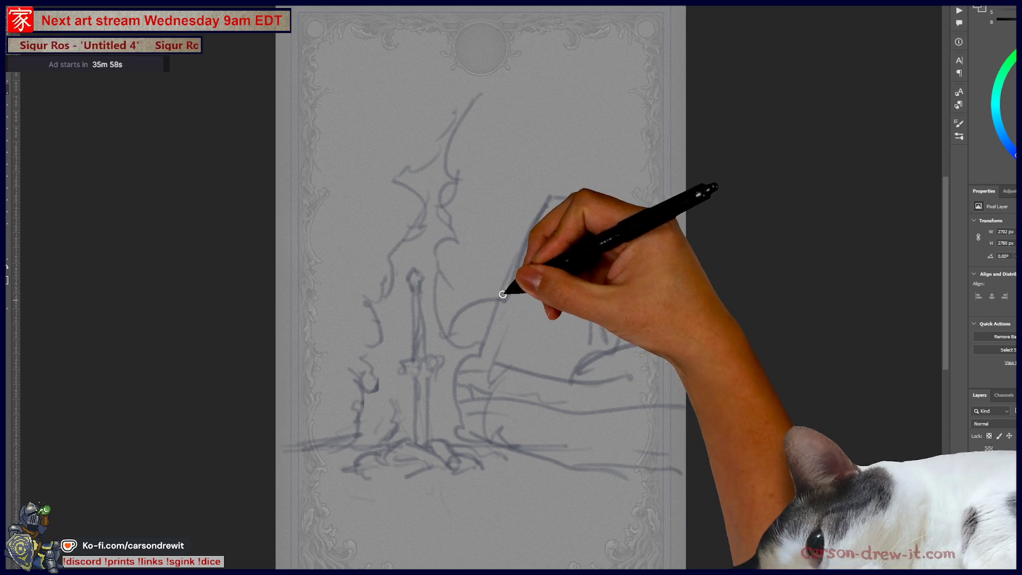
left_click_drag(500, 301, 451, 338)
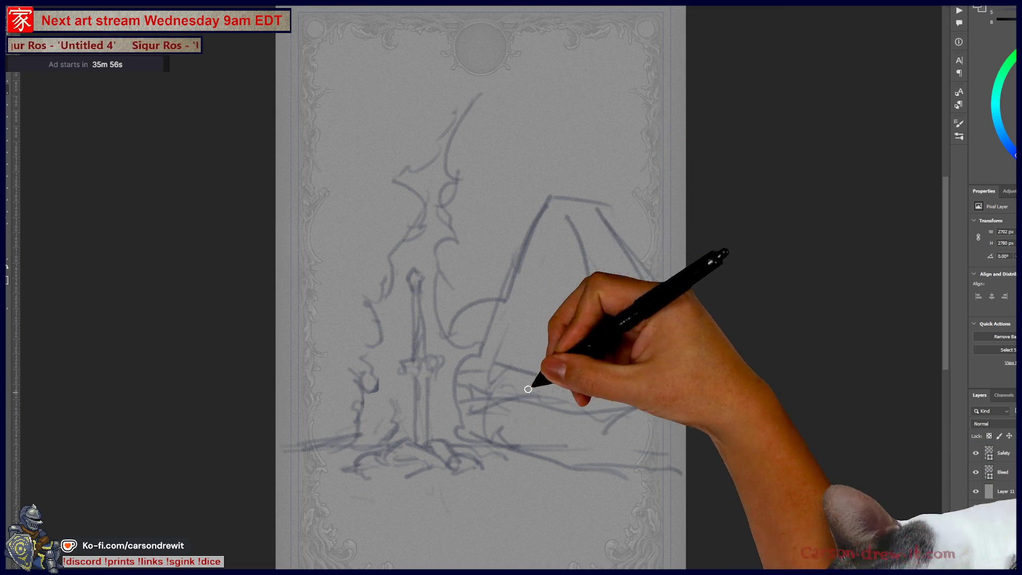
mouse_move(468, 428)
left_mouse_down()
mouse_move(354, 442)
mouse_move(408, 432)
left_mouse_up()
mouse_move(407, 352)
left_mouse_down()
mouse_move(418, 439)
mouse_move(437, 441)
left_mouse_up()
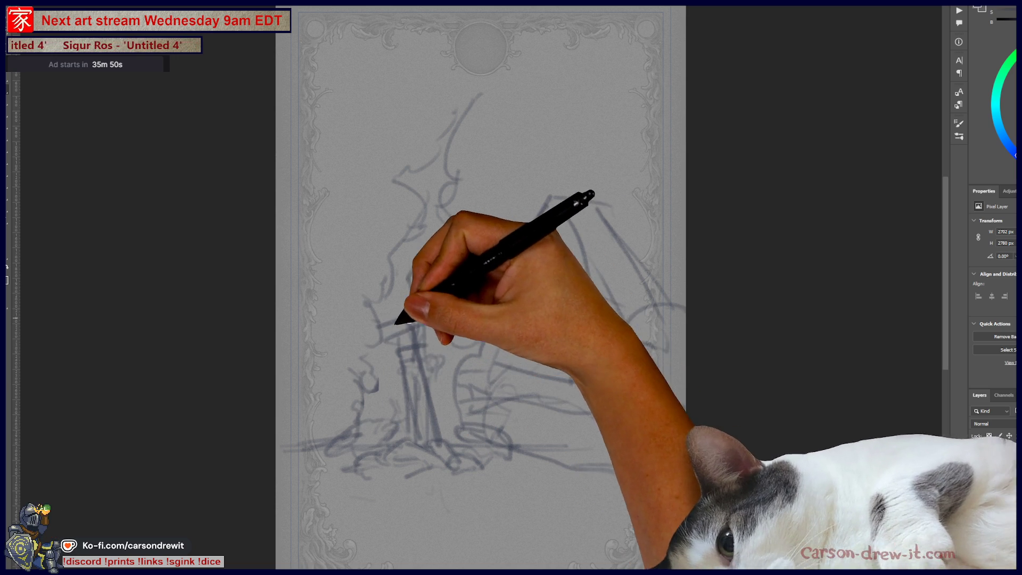
- Add the sword's crossguard and a spear, with wavy smoke rising above it
mouse_move(421, 318)
left_mouse_down()
mouse_move(376, 340)
mouse_move(369, 196)
left_mouse_up()
left_click_drag(415, 274, 424, 375)
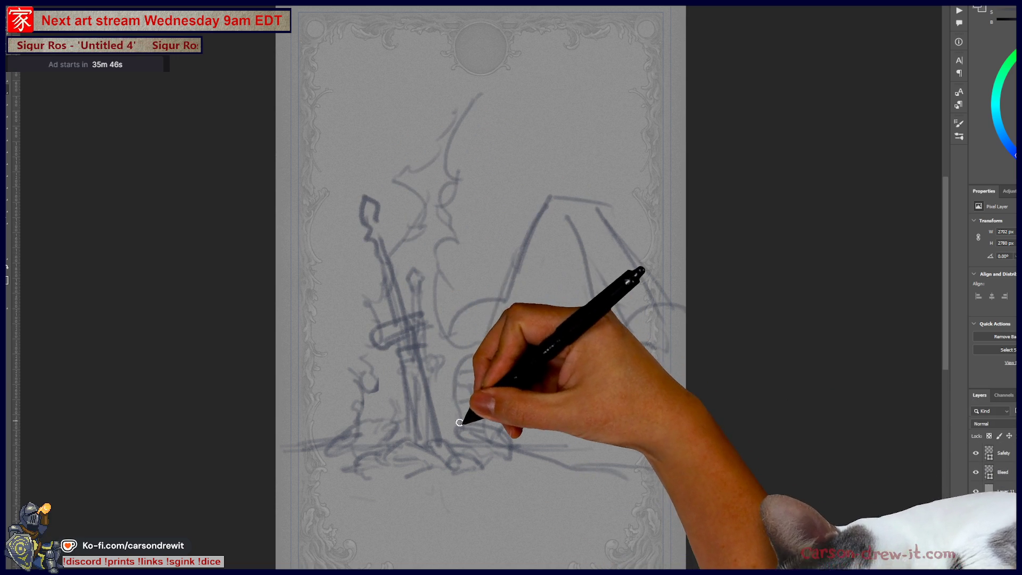
left_click_drag(383, 405, 350, 304)
mouse_move(395, 233)
left_mouse_down()
mouse_move(420, 133)
mouse_move(522, 85)
mouse_move(532, 66)
left_mouse_up()
mouse_move(421, 83)
left_mouse_down()
mouse_move(426, 136)
mouse_move(452, 125)
left_mouse_up()
left_click_drag(295, 399, 353, 337)
- Refine the sword and add rolling hill curves across the bottom of the card
mouse_move(404, 447)
left_mouse_down()
mouse_move(449, 296)
mouse_move(495, 276)
left_mouse_up()
left_click_drag(505, 447, 679, 471)
left_click_drag(661, 196, 684, 186)
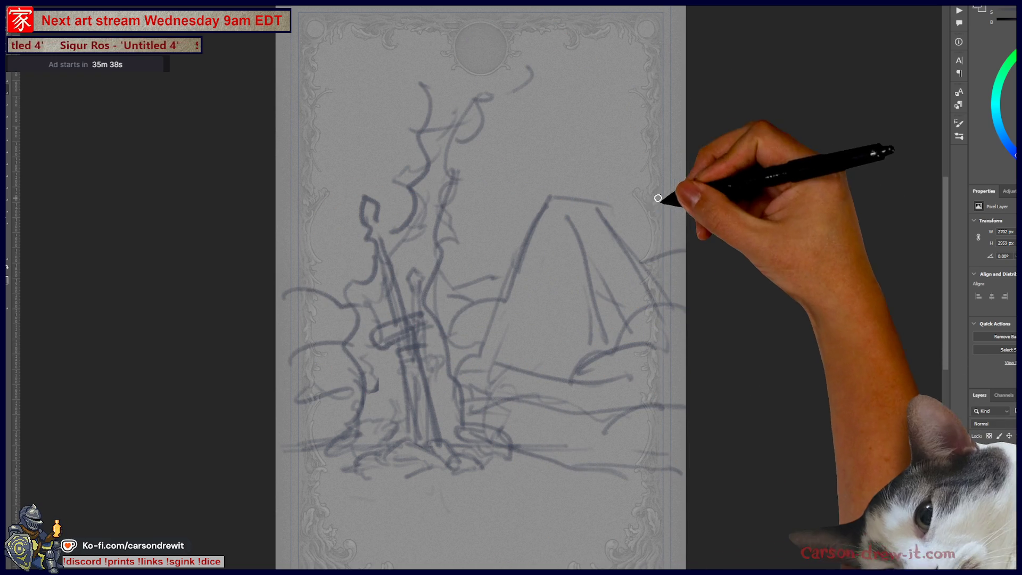
left_click_drag(647, 257, 685, 249)
left_click_drag(544, 497, 540, 537)
left_click_drag(289, 503, 426, 564)
left_click_drag(538, 530, 678, 470)
left_click_drag(570, 463, 681, 490)
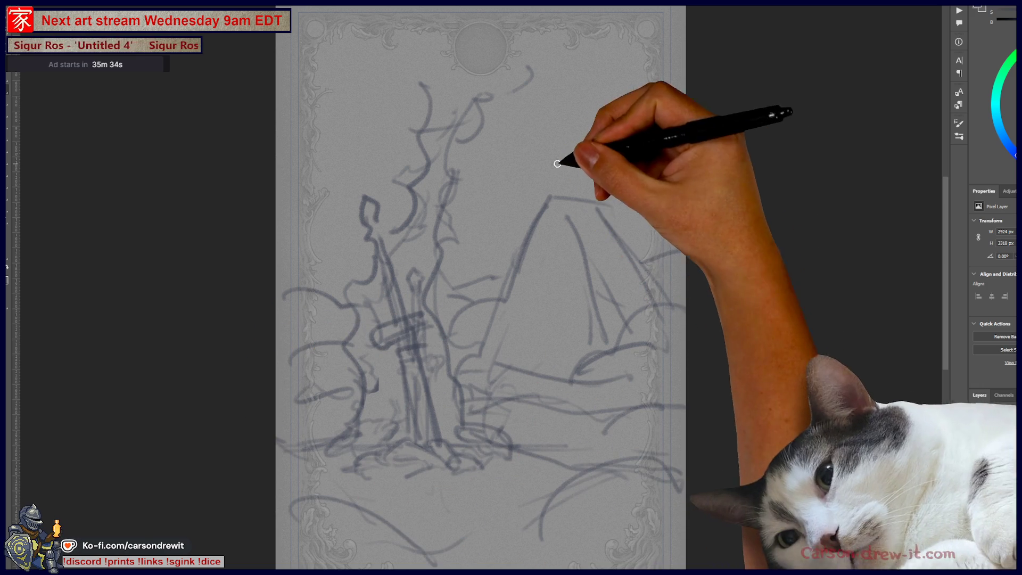
- Add long sweeping swirl curves around the top corners and left edge
left_click_drag(614, 126, 645, 105)
left_click_drag(582, 40, 608, 17)
left_click_drag(543, 77, 680, 79)
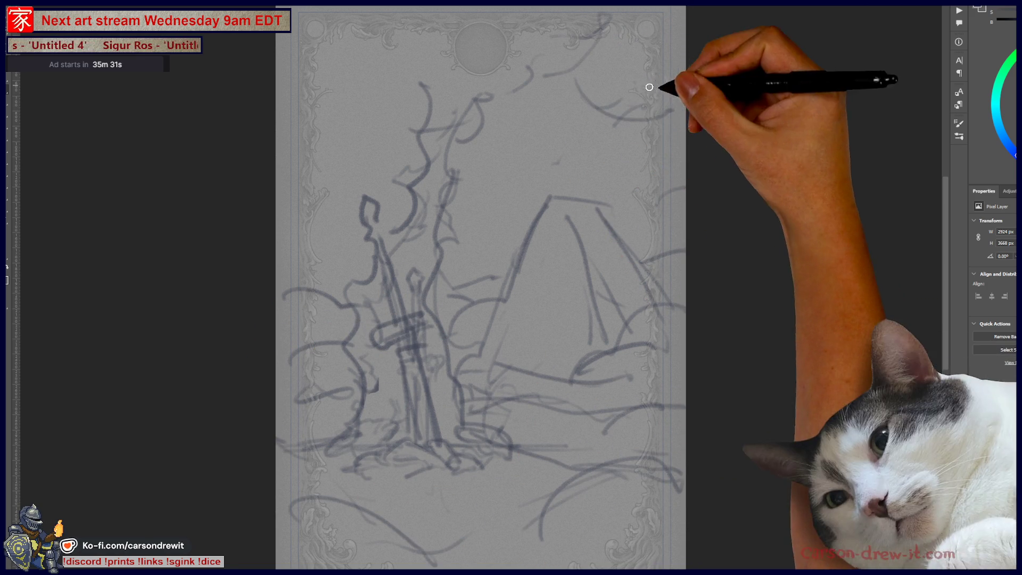
left_click_drag(601, 142, 684, 189)
mouse_move(341, 53)
left_mouse_down()
mouse_move(384, 25)
mouse_move(282, 139)
left_mouse_up()
left_click_drag(319, 197, 276, 176)
left_click_drag(277, 229, 330, 206)
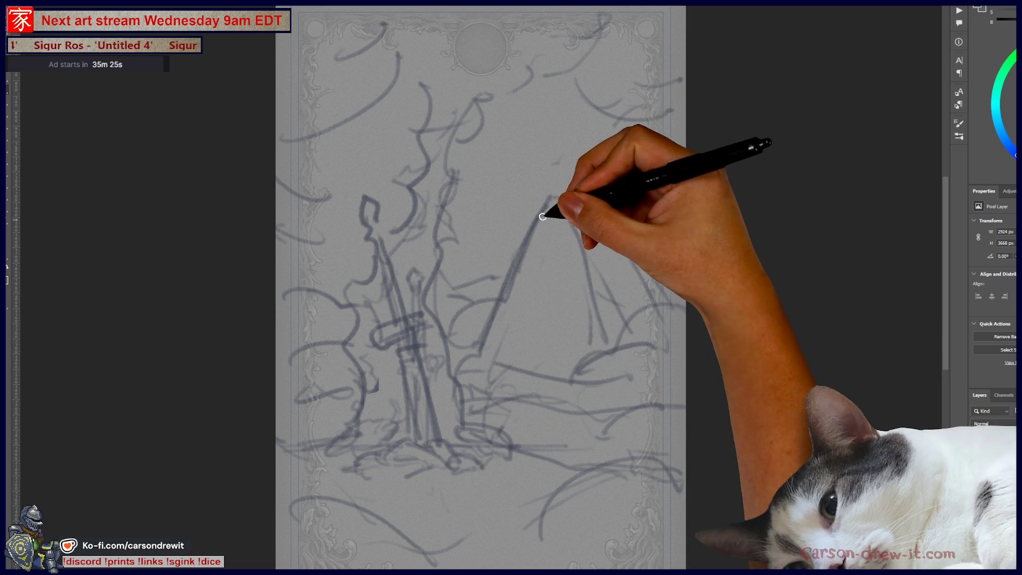
- Darken the peak's outline and base, then give it closed eyes and a smile
mouse_move(550, 200)
left_mouse_down()
mouse_move(599, 210)
mouse_move(612, 271)
left_mouse_up()
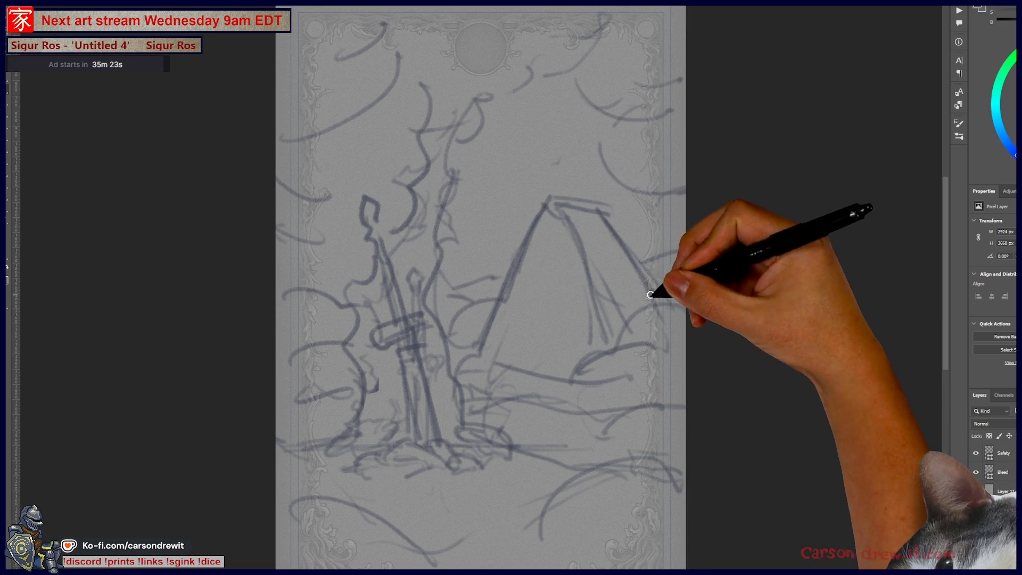
left_click_drag(498, 365, 569, 395)
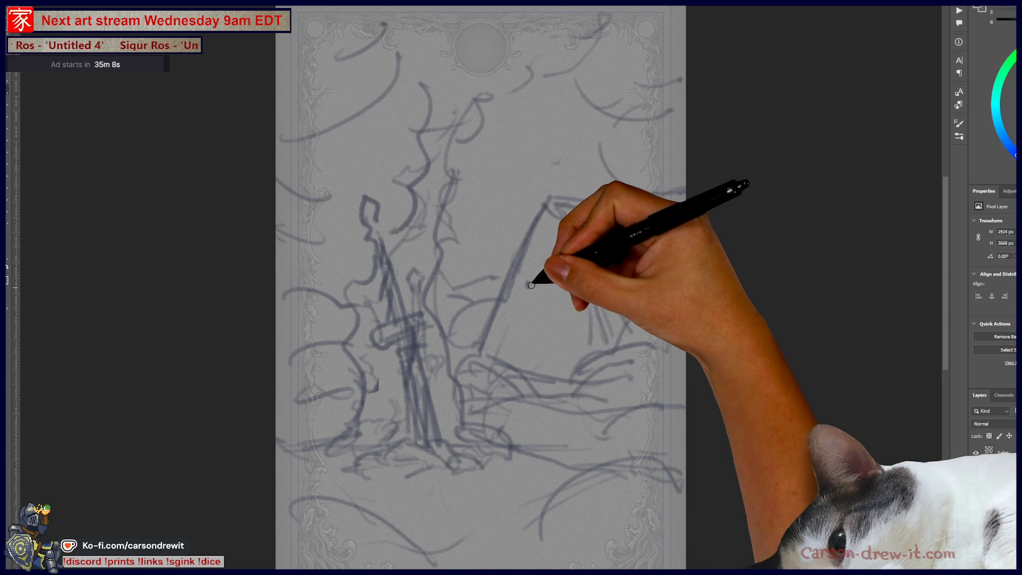
left_click(556, 288)
left_click_drag(531, 303, 548, 304)
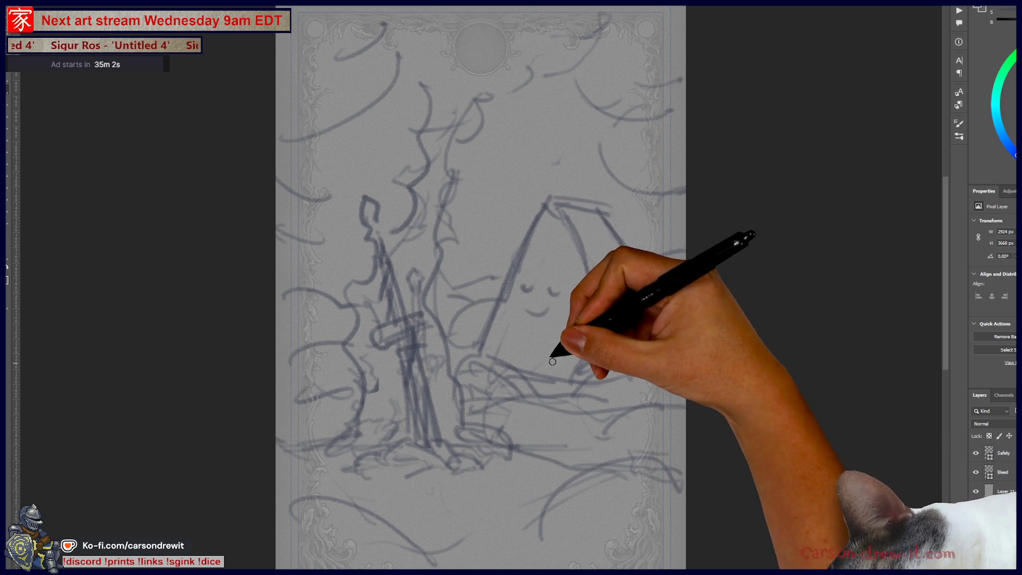
- Switch to the finished skeletal-mermaid artwork for reference
key("ctrl")
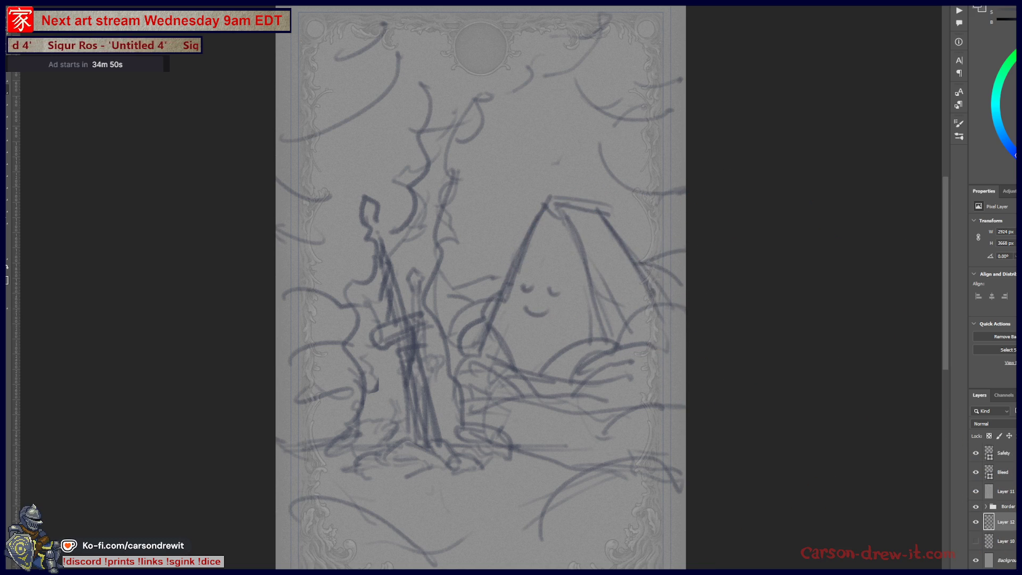
left_click_drag(616, 436, 654, 439)
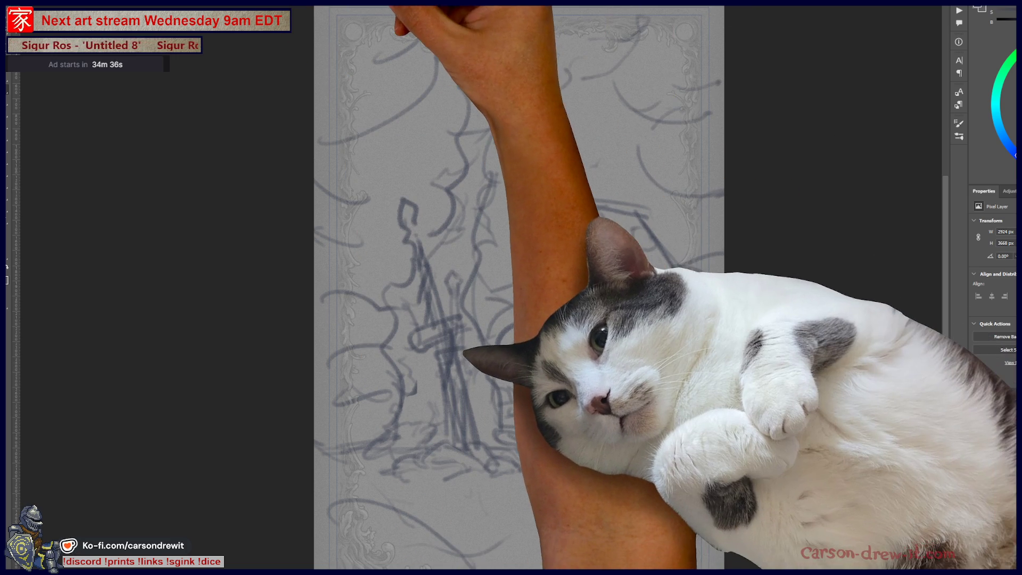
key("ctrl+Tab")
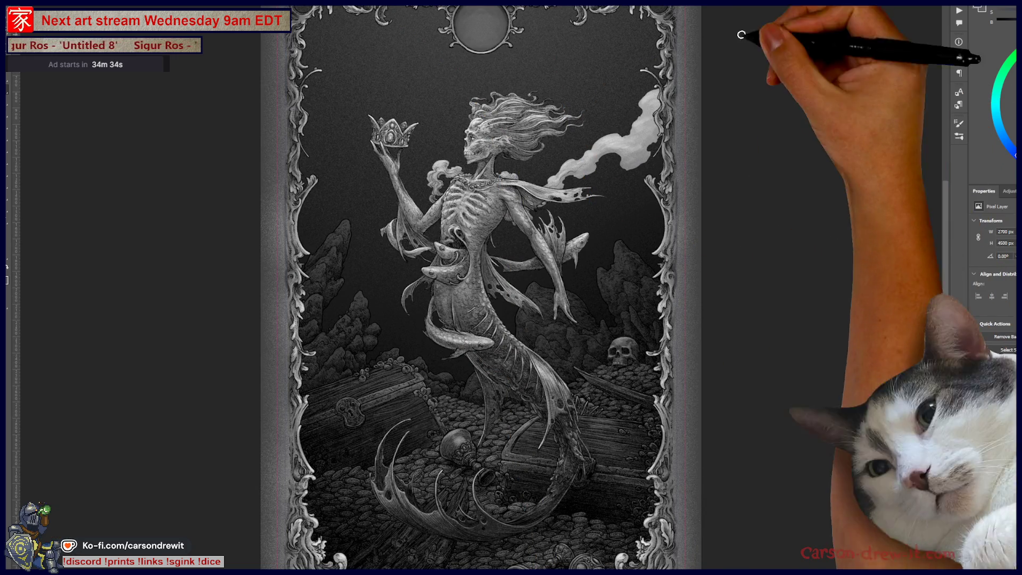
mouse_move(752, 341)
left_mouse_down()
mouse_move(771, 350)
mouse_move(831, 324)
left_mouse_up()
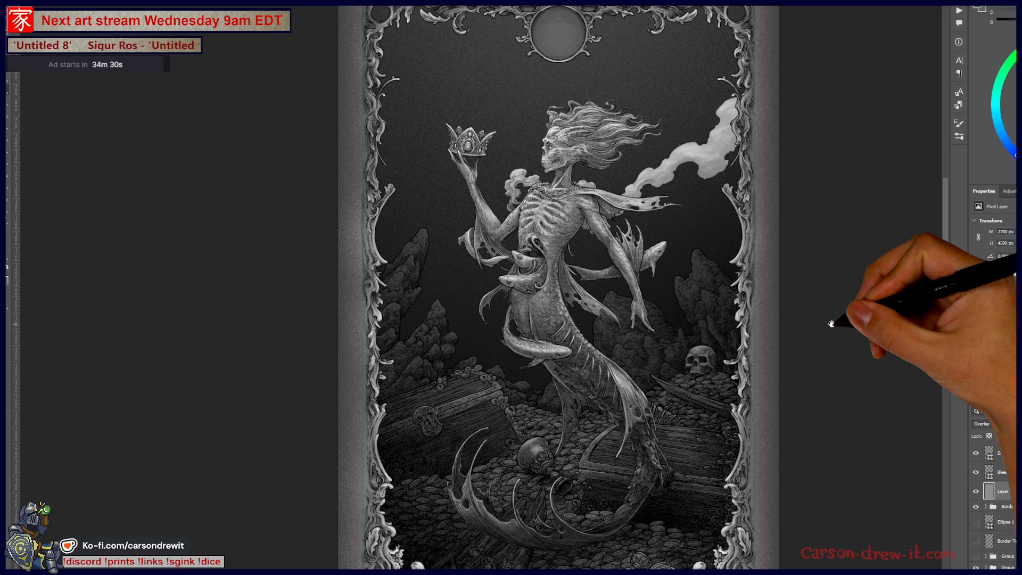
left_click_drag(831, 323, 827, 326)
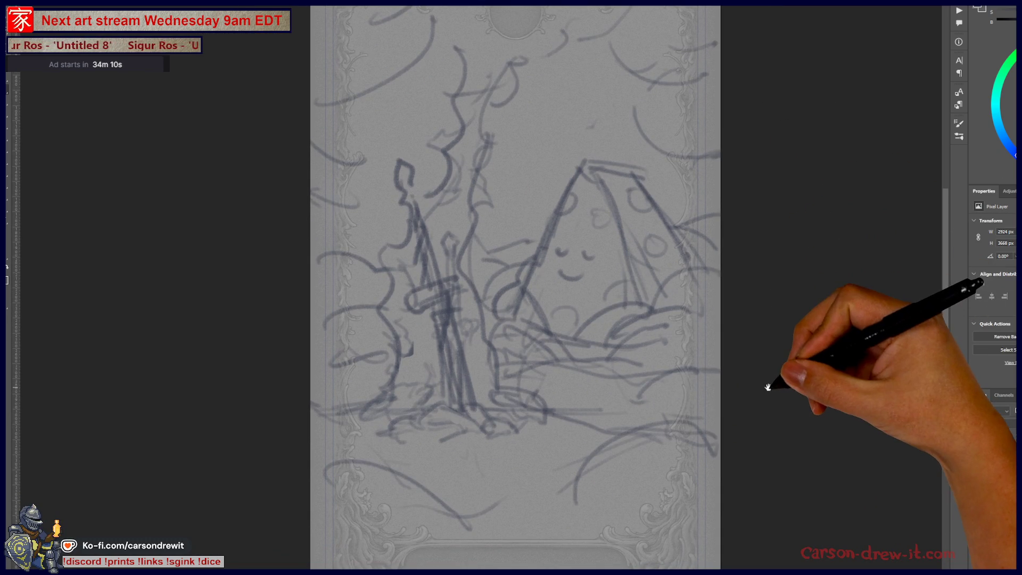
scroll(557, 403, "up", 2)
- Zoom in and sketch grass marks and loose strokes along the lower card
scroll(597, 401, "left", 2)
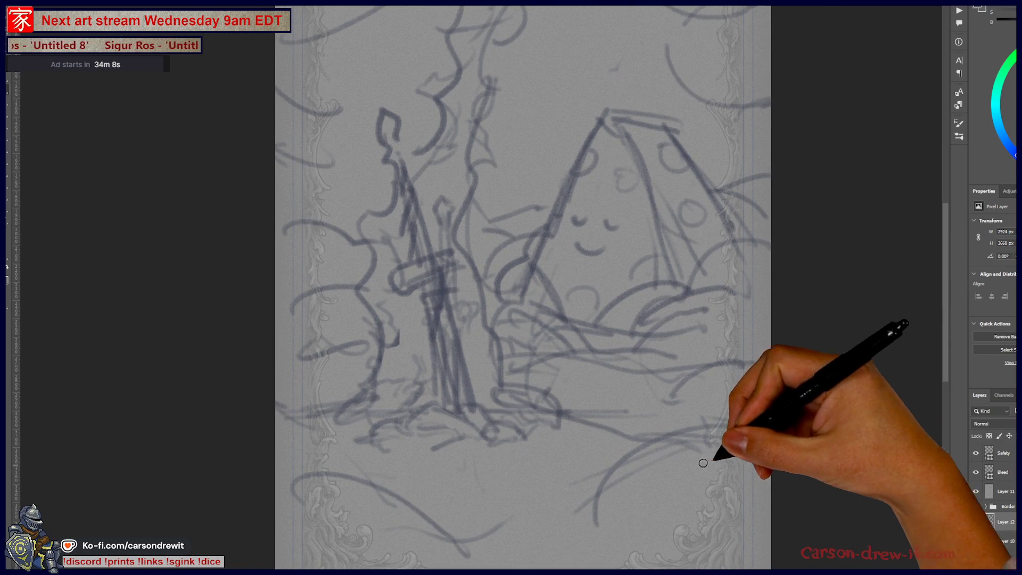
left_click_drag(450, 512, 509, 493)
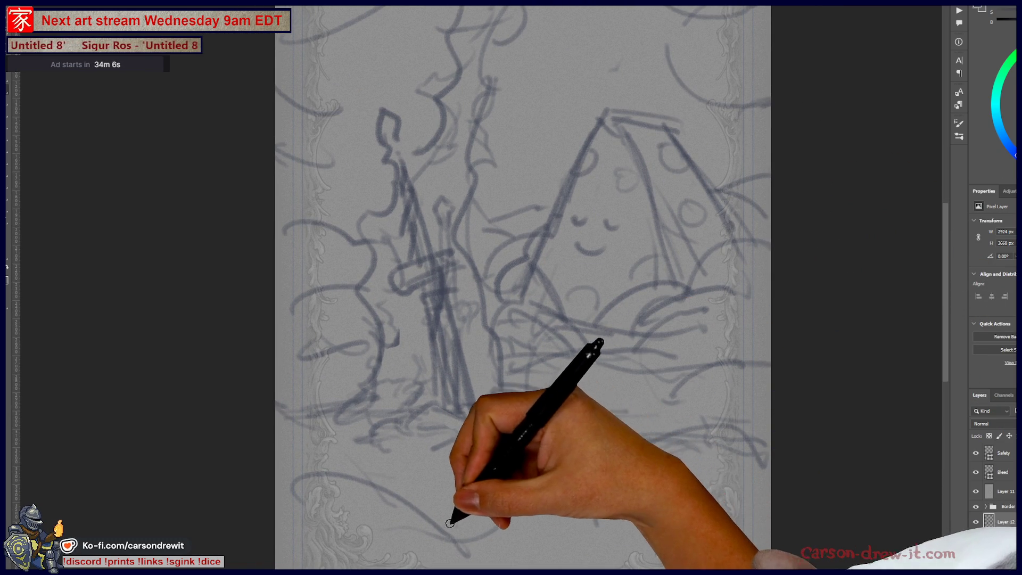
mouse_move(308, 479)
left_mouse_down()
mouse_move(346, 429)
mouse_move(379, 493)
left_mouse_up()
left_click_drag(585, 503, 708, 476)
left_click_drag(588, 525, 604, 494)
left_click_drag(731, 503, 695, 463)
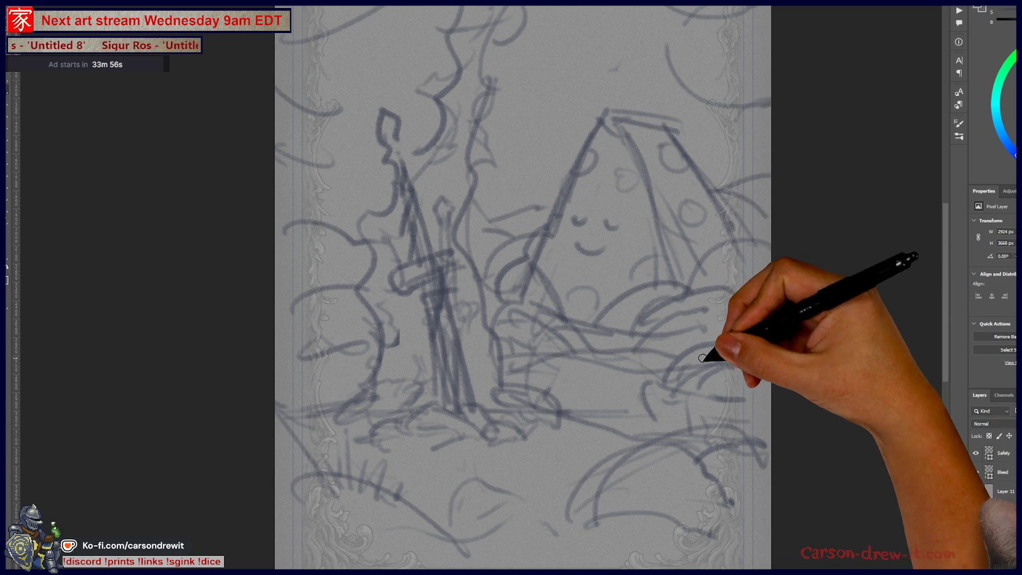
- Add arcs and dark strokes at lower right, then bring the top border into view
left_click_drag(662, 383, 740, 358)
left_click_drag(644, 382, 652, 426)
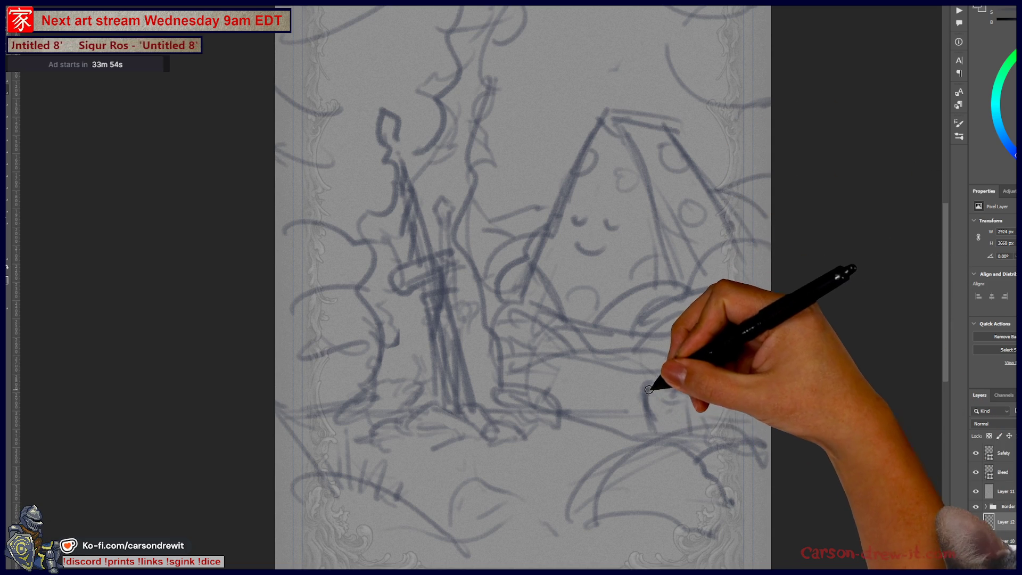
left_click_drag(684, 369, 728, 400)
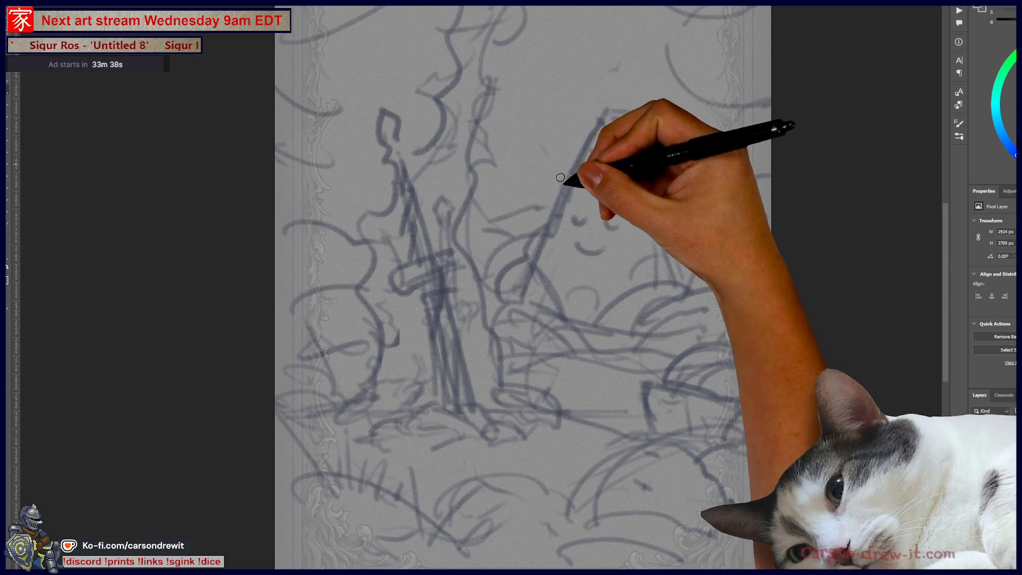
left_click_drag(616, 85, 612, 285)
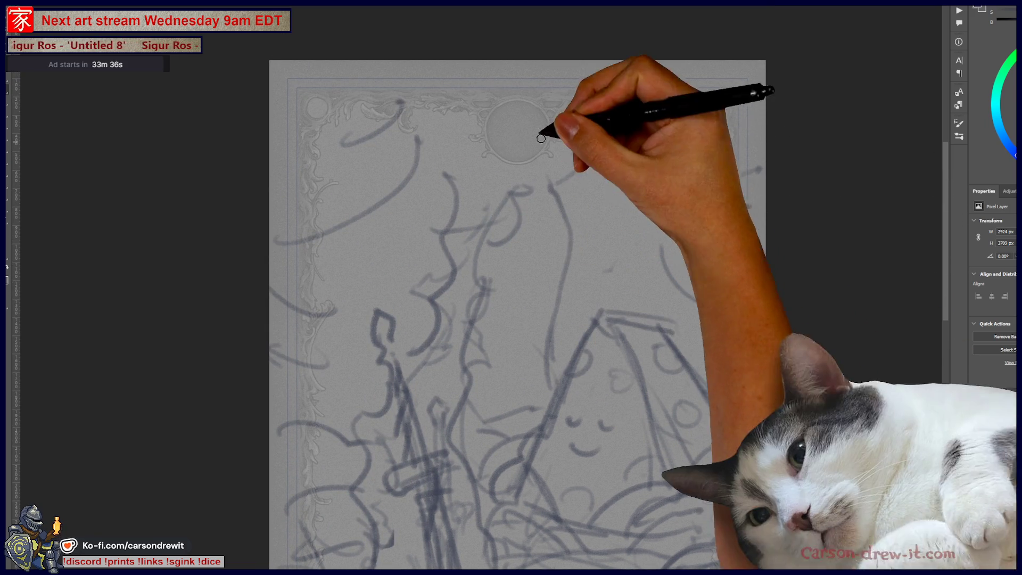
- Block in loose construction lines across the top circle and upper card
mouse_move(497, 100)
left_mouse_down()
mouse_move(531, 178)
mouse_move(563, 304)
left_mouse_up()
left_click_drag(588, 96, 661, 246)
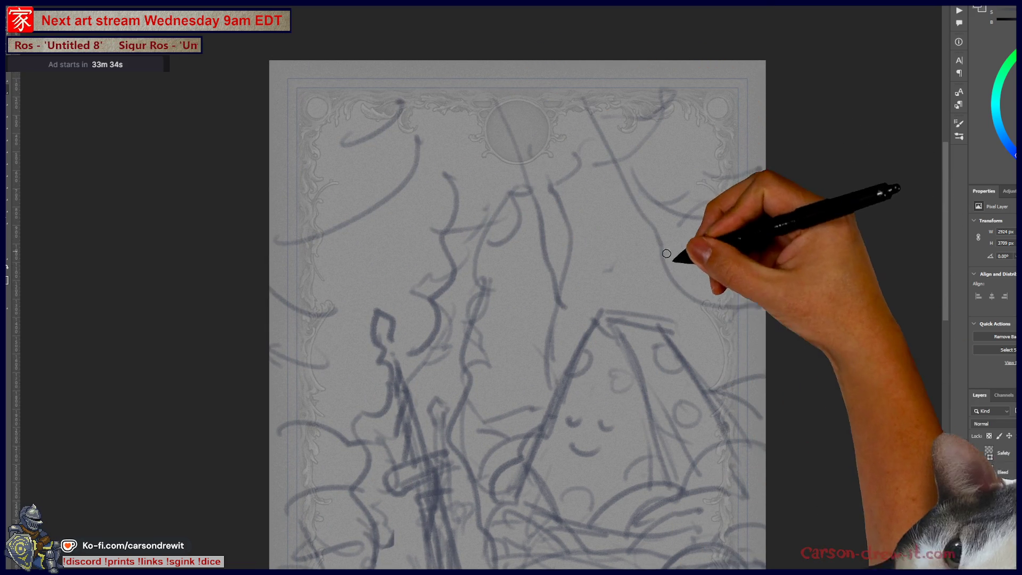
left_click_drag(673, 110, 692, 256)
left_click_drag(650, 83, 653, 250)
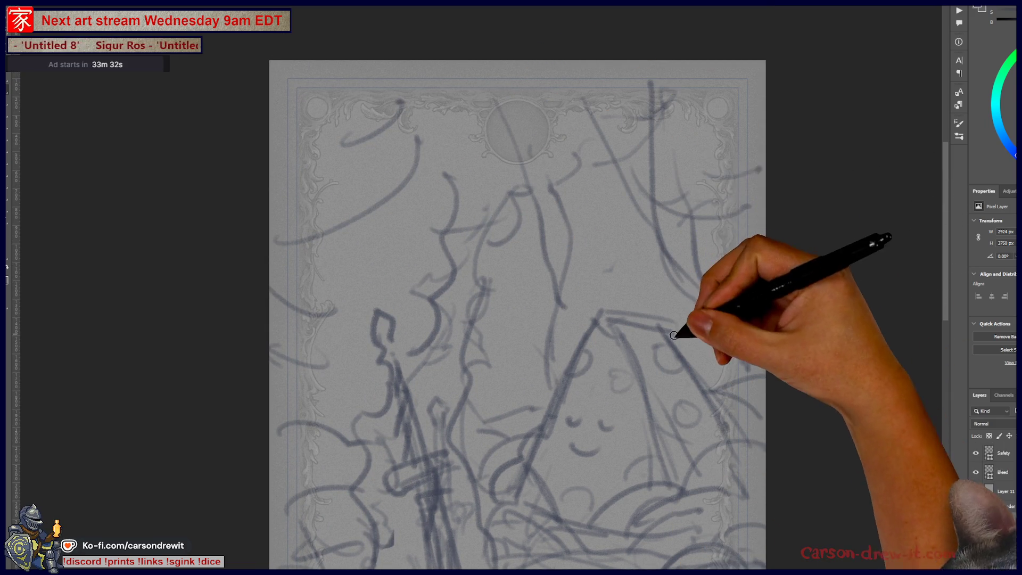
left_click_drag(341, 372, 383, 178)
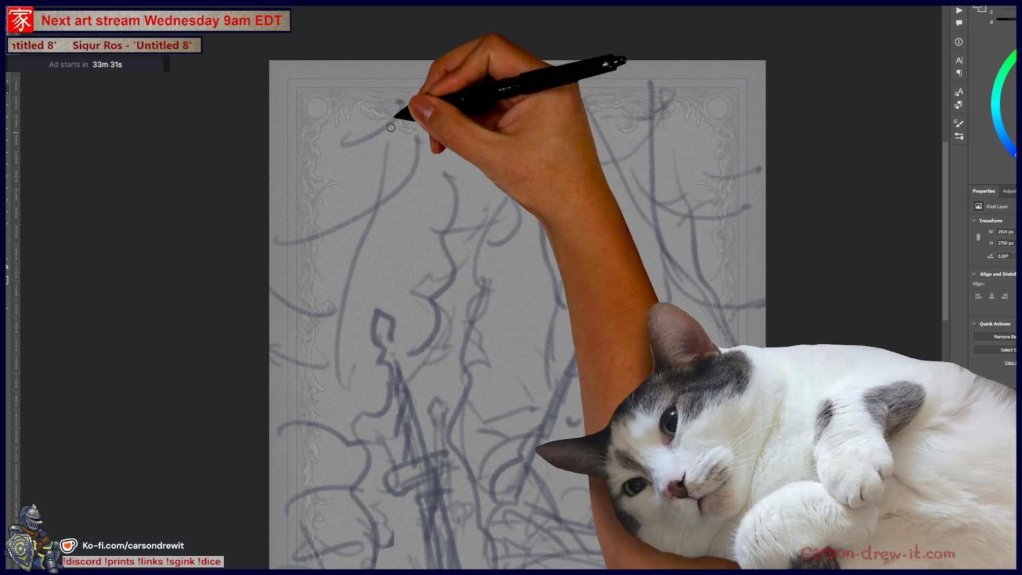
left_click_drag(297, 247, 371, 79)
left_click_drag(433, 91, 412, 159)
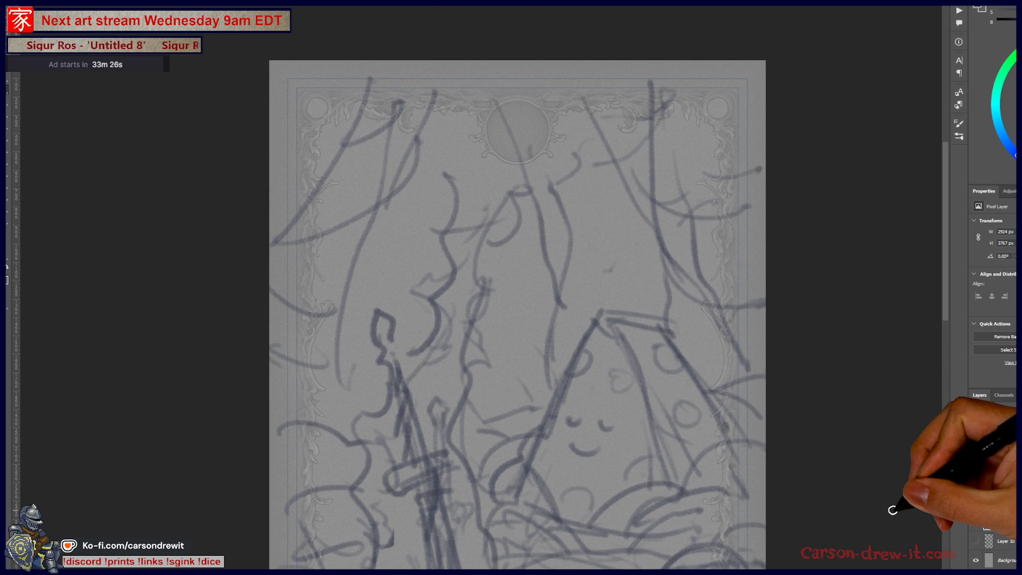
- Check the tarot request notes, then fit the whole card in view
left_click_drag(593, 436, 600, 349)
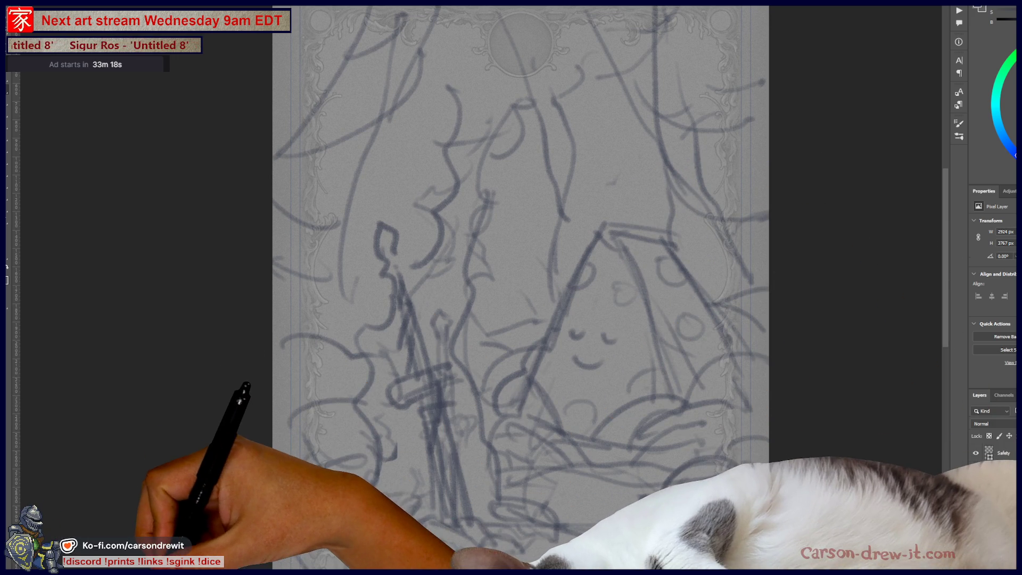
key("alt+Tab")
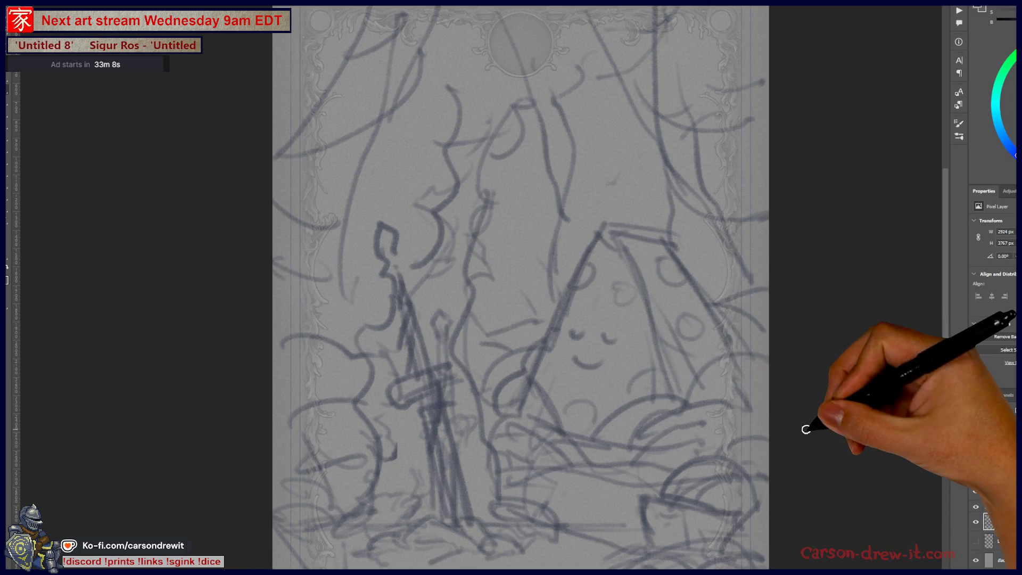
key("ctrl+0")
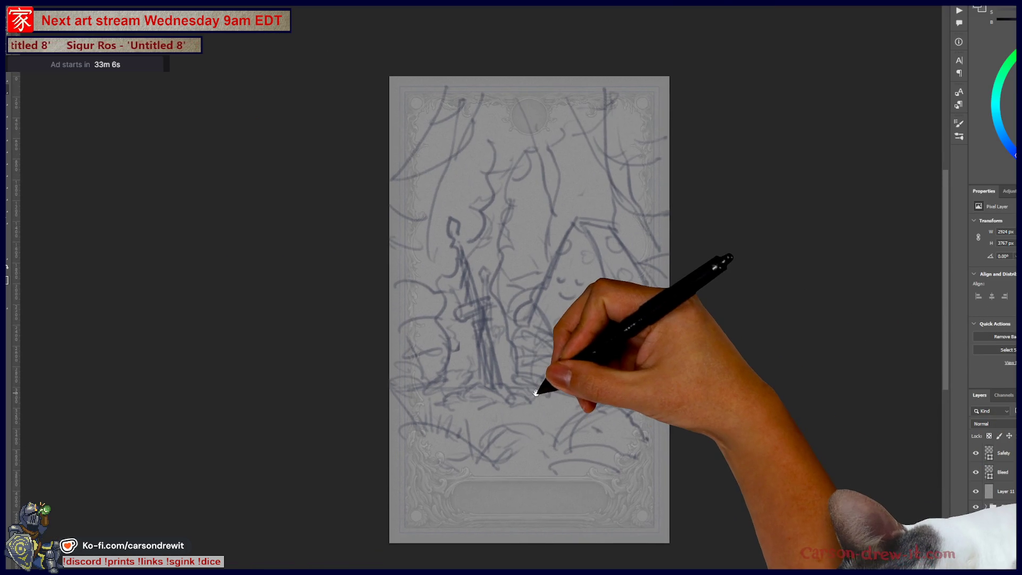
- Lower the sketch layer's opacity so it becomes a faint guide
scroll(535, 392, "up", 2)
scroll(535, 393, "up", 1)
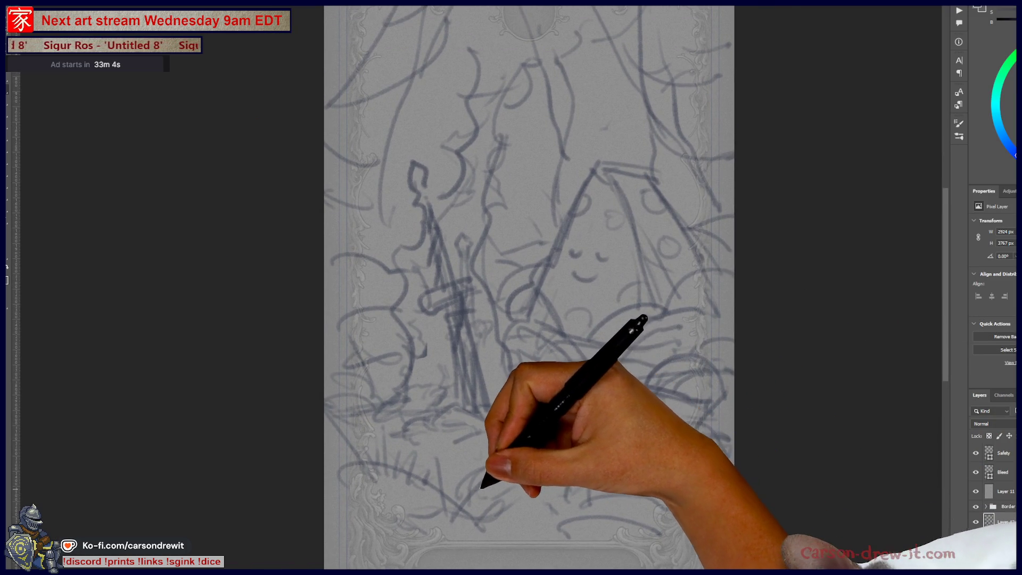
scroll(495, 457, "up", 2)
scroll(495, 457, "up", 2)
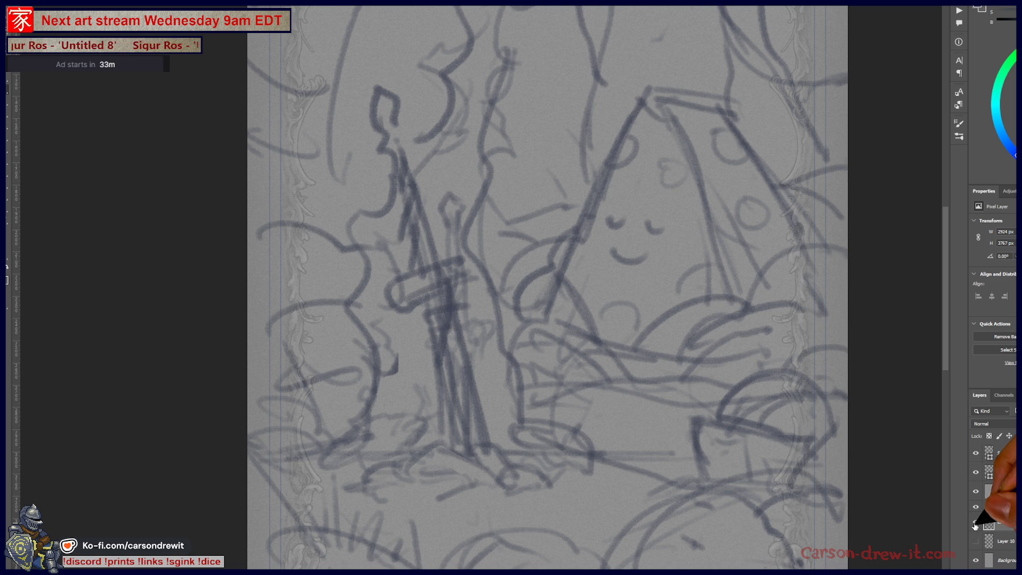
mouse_move(1017, 425)
left_mouse_down()
mouse_move(1002, 426)
mouse_move(1014, 430)
left_mouse_up()
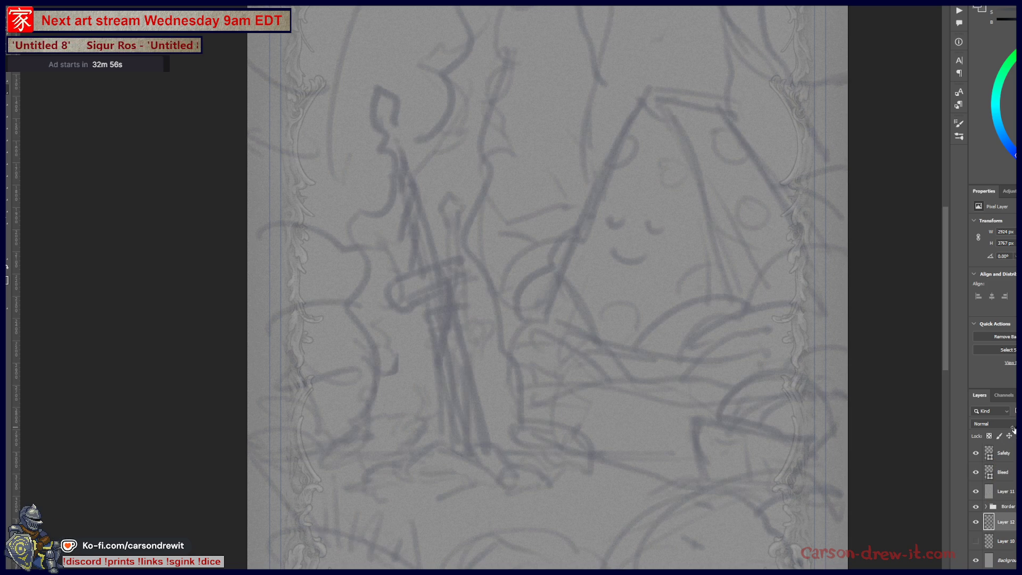
scroll(547, 287, "up", 1)
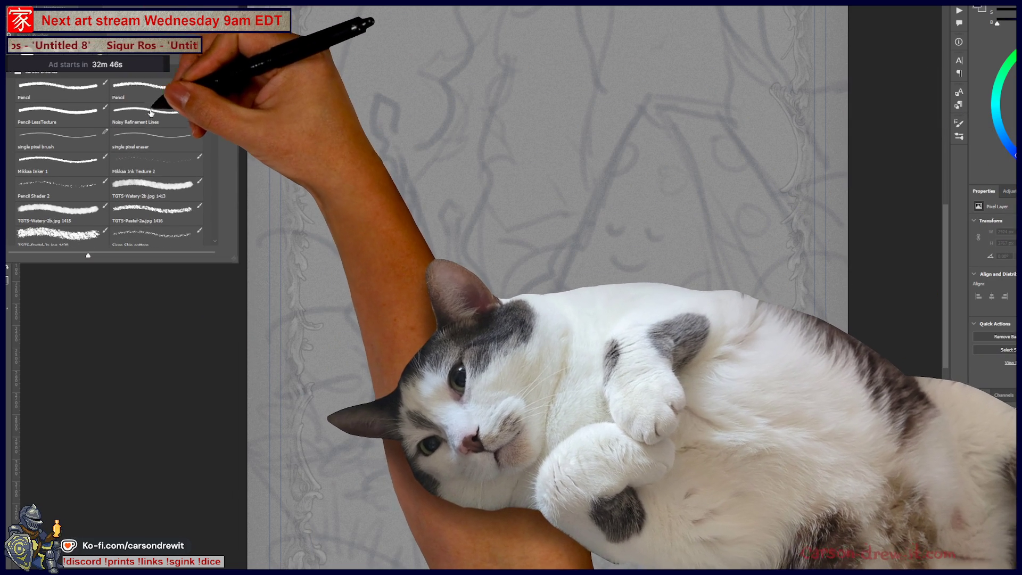
- Choose a Pencil brush from the Brush Preset picker
left_click(139, 384)
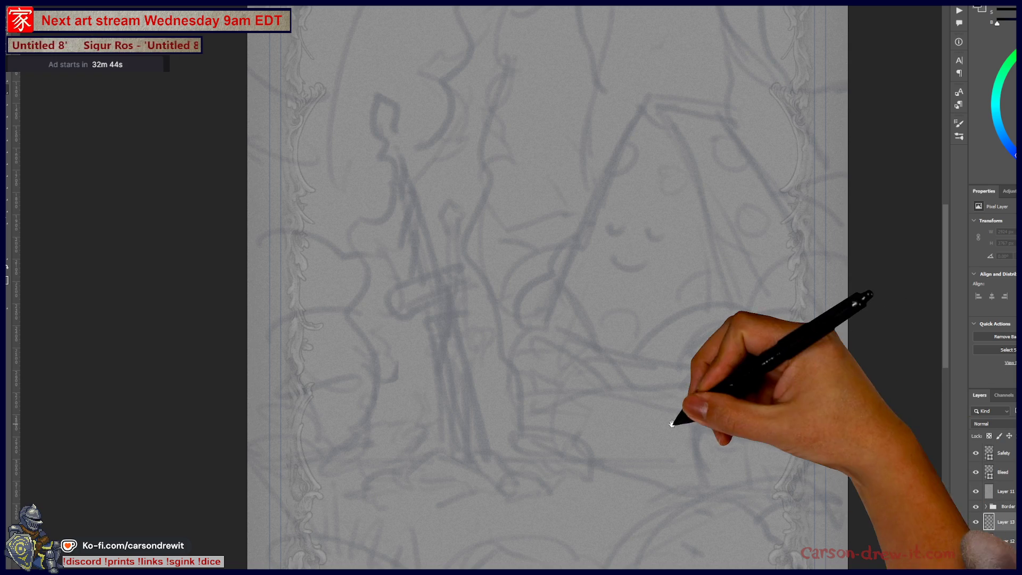
left_click_drag(663, 401, 630, 364)
scroll(682, 482, "up", 2)
mouse_move(682, 482)
left_mouse_down()
mouse_move(580, 282)
mouse_move(677, 127)
left_mouse_up()
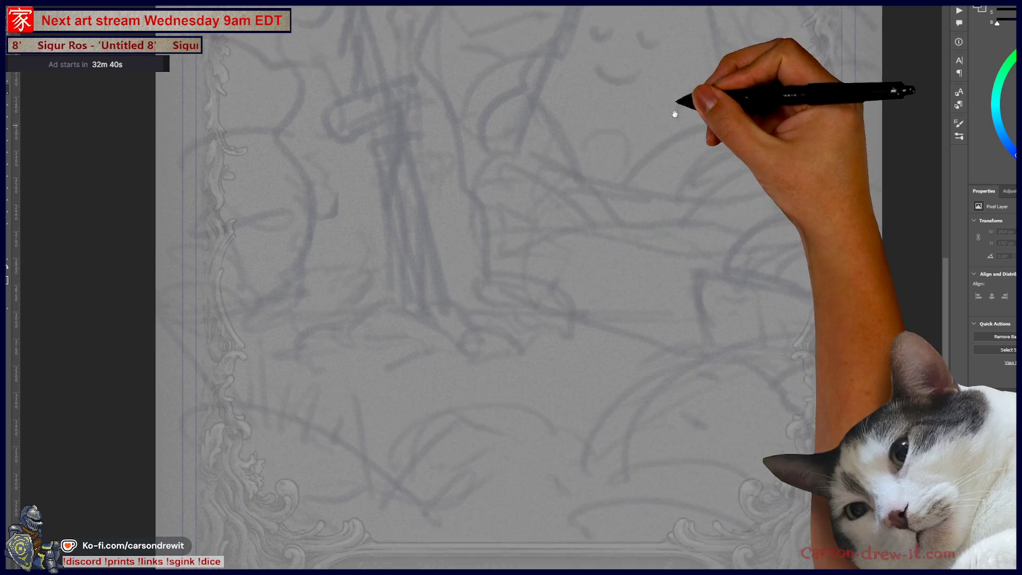
left_click_drag(679, 227, 639, 317)
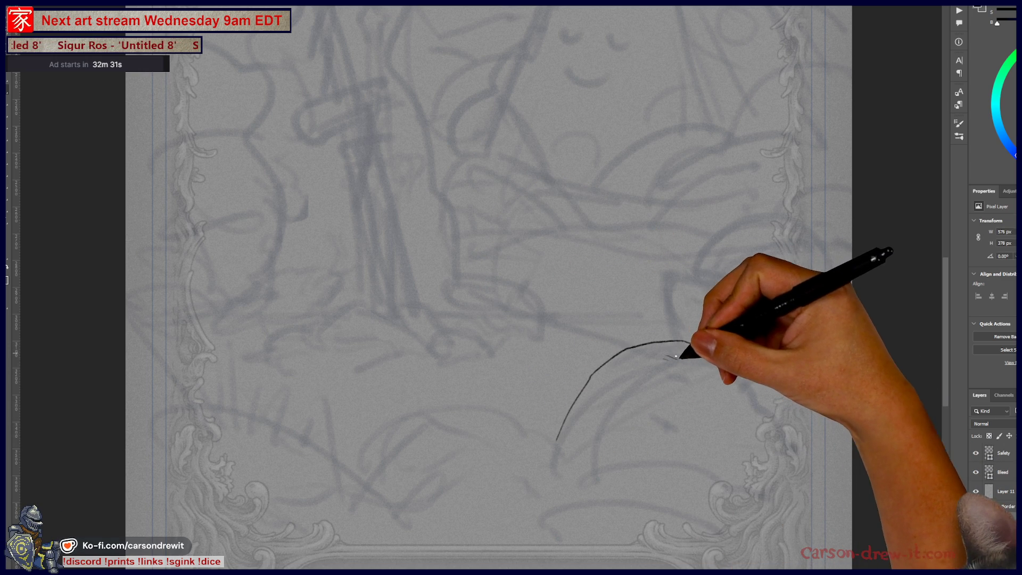
left_click_drag(692, 357, 705, 349)
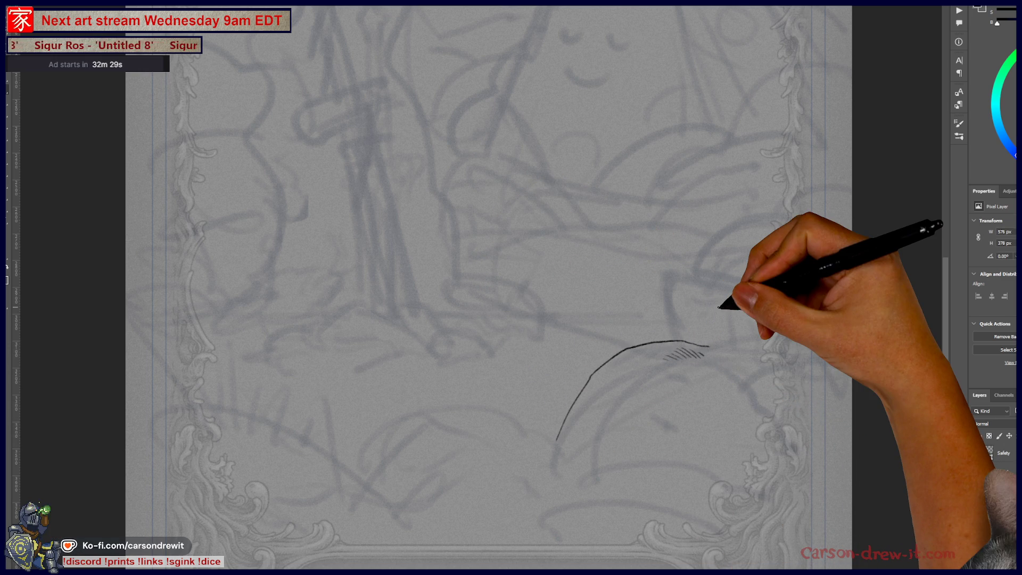
scroll(718, 307, "up", 2)
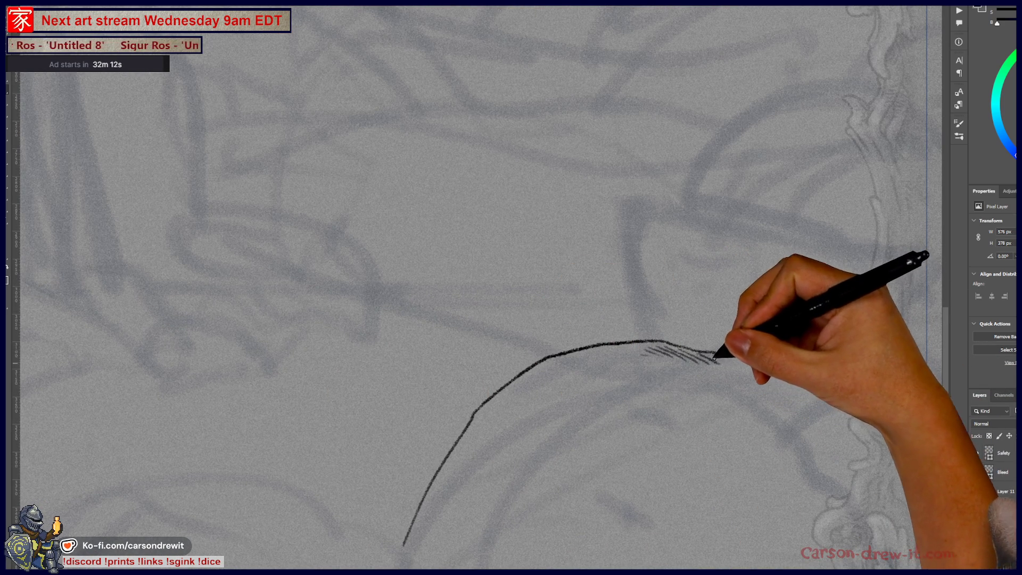
left_click_drag(720, 363, 728, 362)
key("ctrl+0")
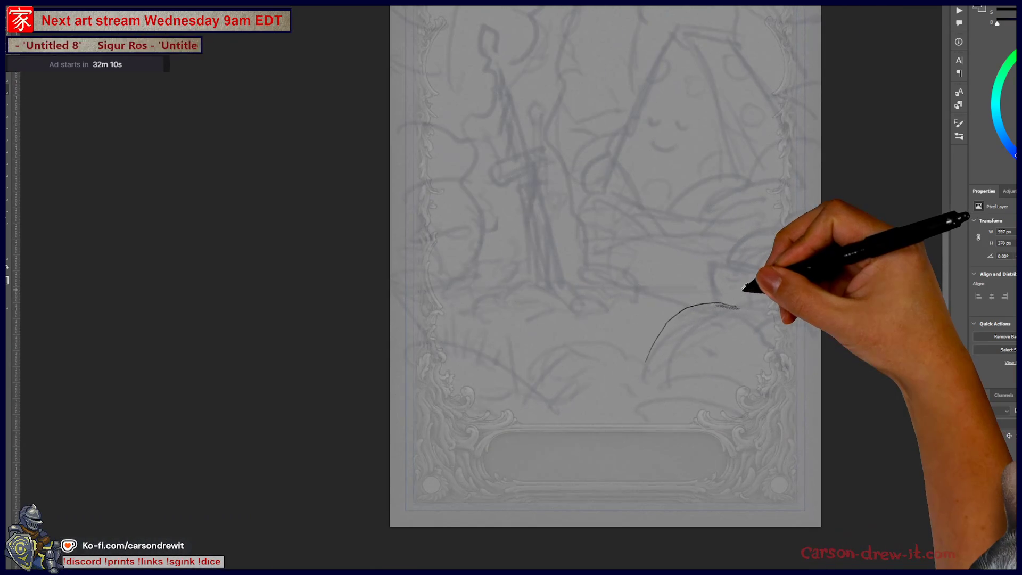
left_click(718, 322)
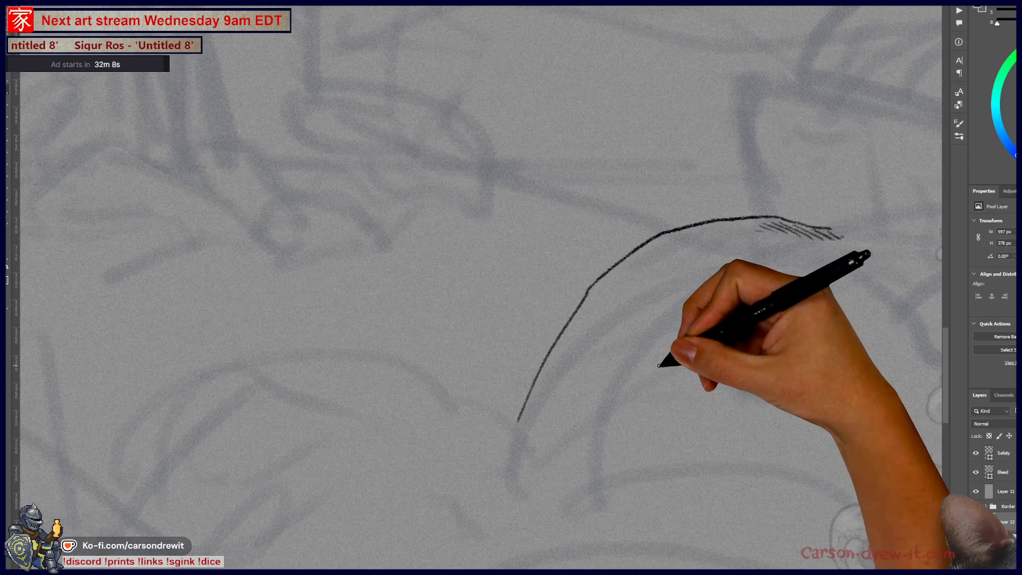
left_click(659, 365)
mouse_move(588, 314)
left_mouse_down()
mouse_move(662, 377)
mouse_move(753, 406)
left_mouse_up()
key("ctrl+z")
left_click_drag(659, 278, 548, 356)
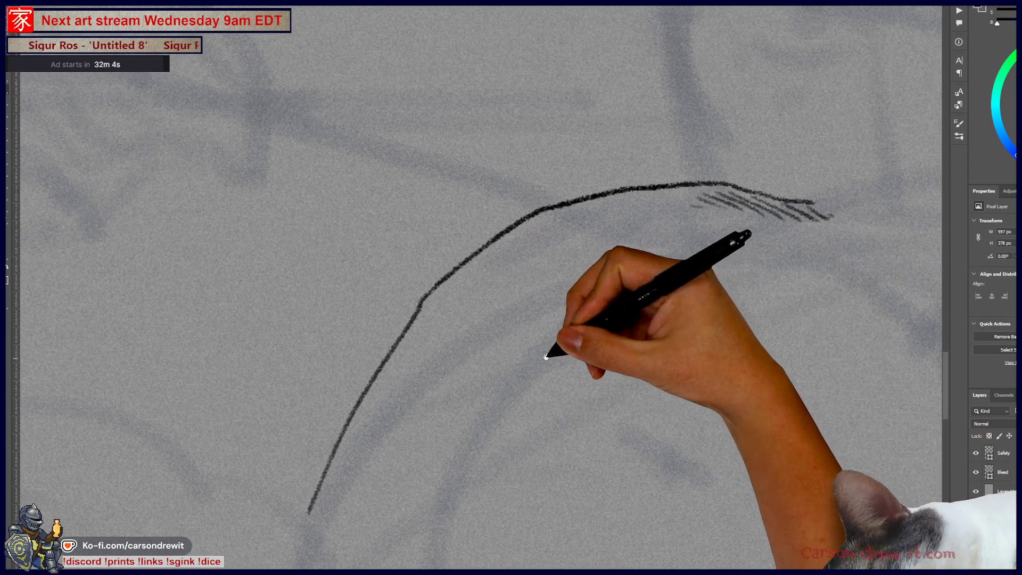
left_click(617, 270, "alt")
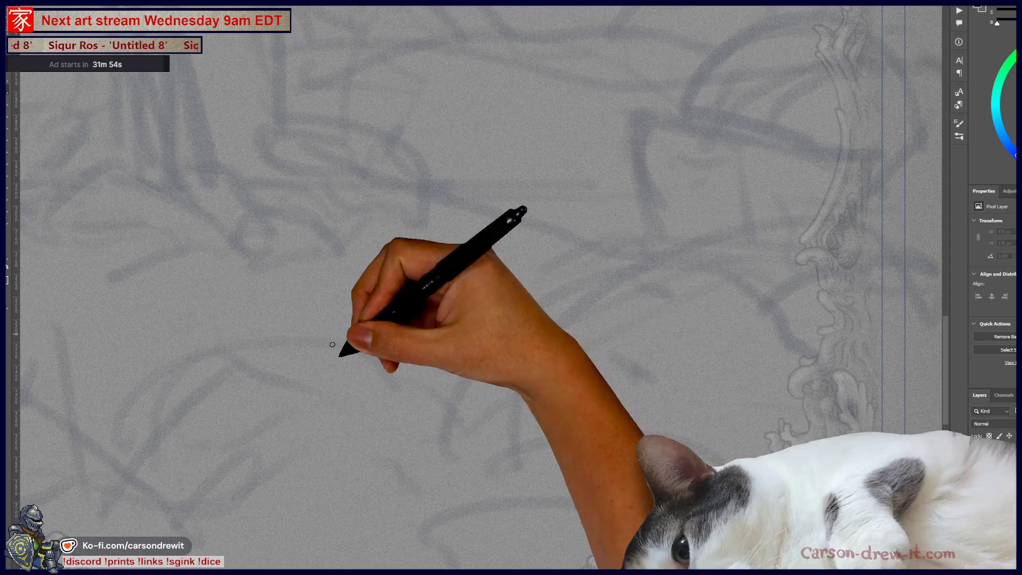
- Ink the mound's long arched outline with hatching under its upper right end
mouse_move(442, 442)
left_mouse_down()
mouse_move(480, 358)
mouse_move(750, 223)
left_mouse_up()
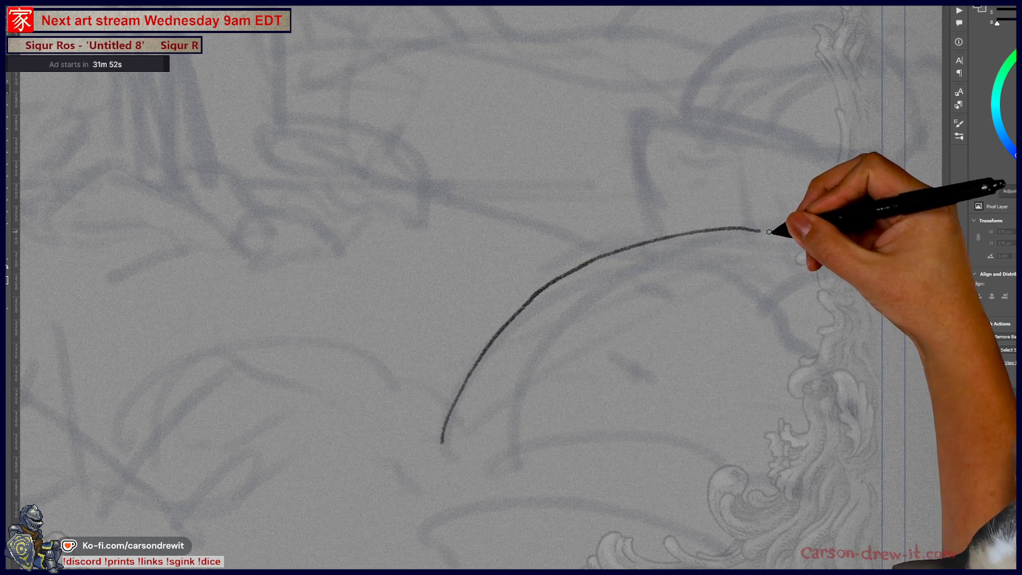
mouse_move(695, 246)
left_mouse_down()
mouse_move(801, 249)
mouse_move(814, 234)
mouse_move(832, 259)
left_mouse_up()
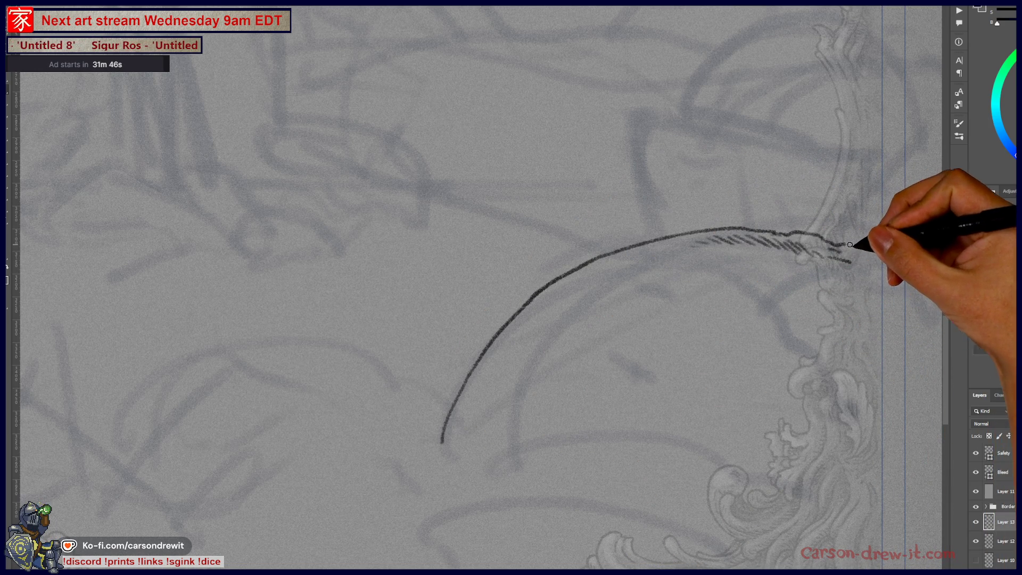
mouse_move(688, 313)
left_mouse_down()
mouse_move(711, 308)
mouse_move(717, 283)
left_mouse_up()
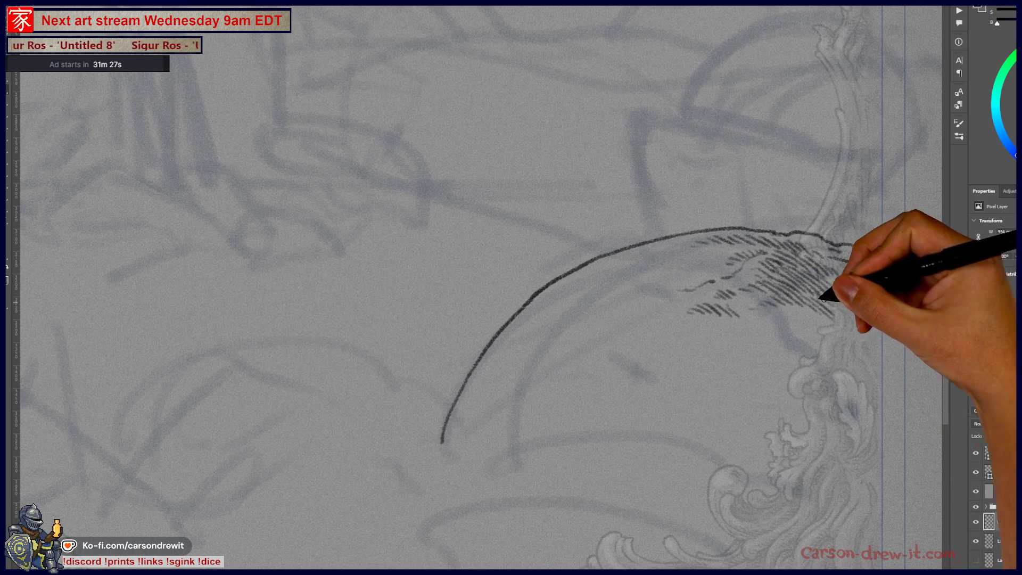
- Draw the mound's ragged lower contour, extending it up toward the border
left_click_drag(729, 392, 664, 423)
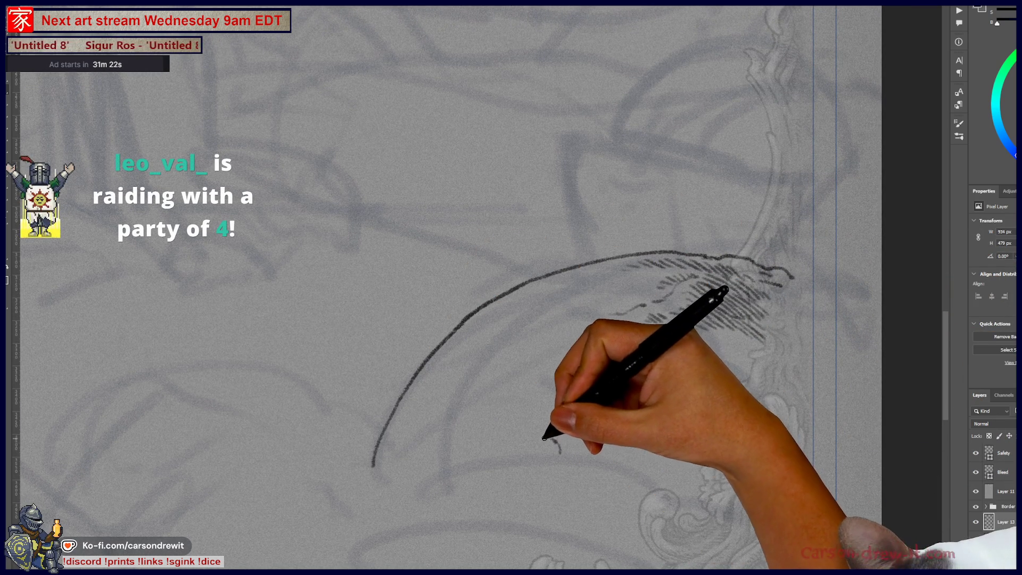
left_click_drag(552, 439, 535, 458)
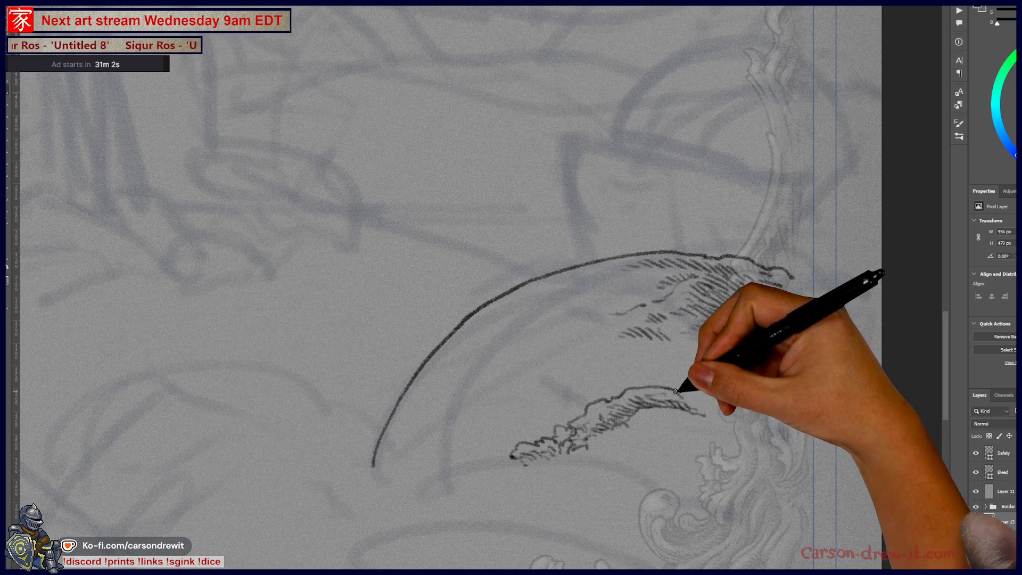
left_click_drag(708, 399, 748, 375)
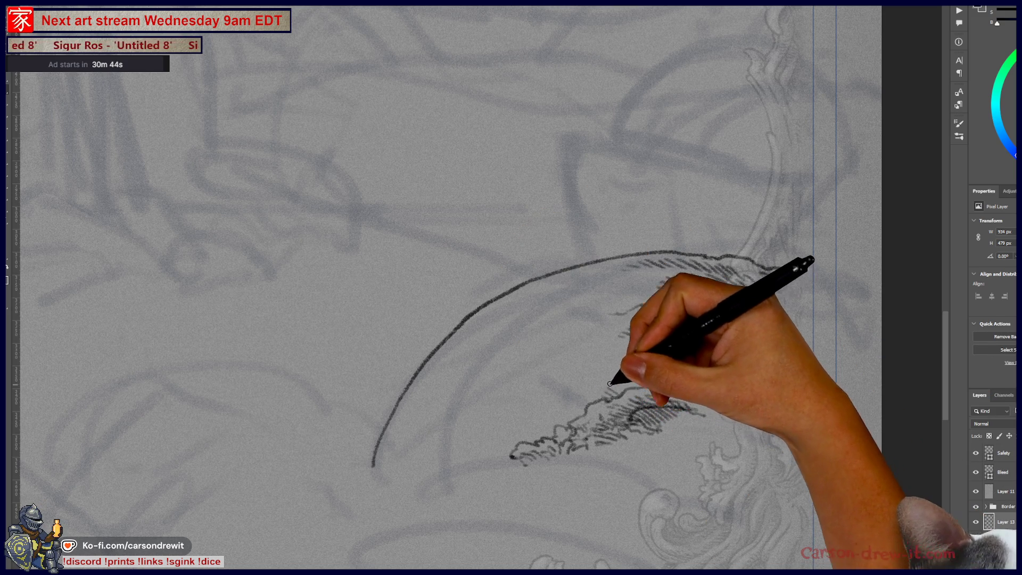
- Lay dense parallel hatch strokes across the mound's right side, darkest near the lower contour
mouse_move(612, 371)
left_mouse_down()
mouse_move(632, 388)
mouse_move(712, 377)
left_mouse_up()
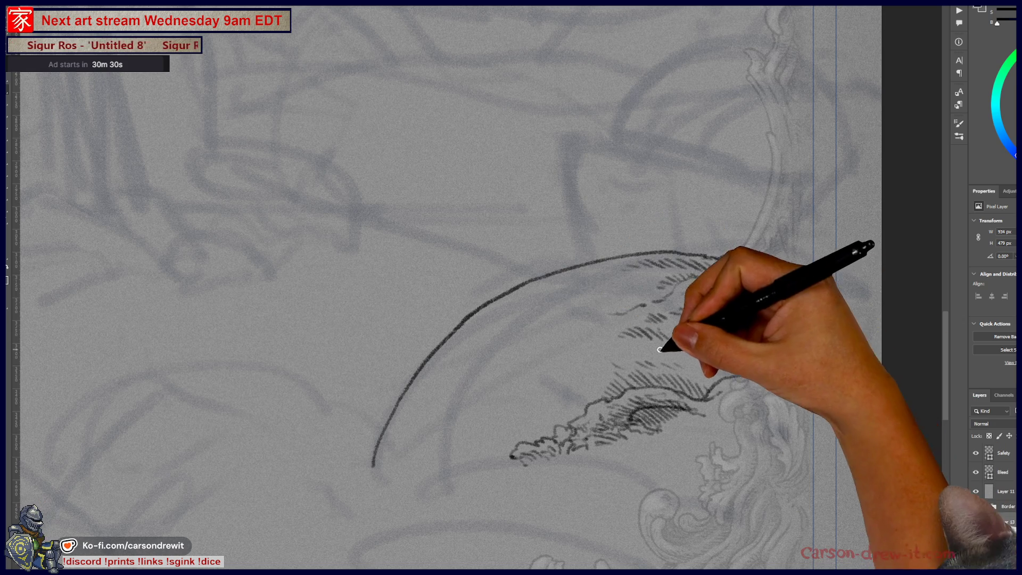
mouse_move(682, 298)
left_mouse_down()
mouse_move(696, 342)
mouse_move(719, 347)
left_mouse_up()
mouse_move(713, 276)
left_mouse_down()
mouse_move(696, 342)
mouse_move(748, 347)
left_mouse_up()
mouse_move(756, 263)
left_mouse_down()
mouse_move(793, 276)
mouse_move(771, 354)
left_mouse_up()
left_click_drag(751, 298, 768, 352)
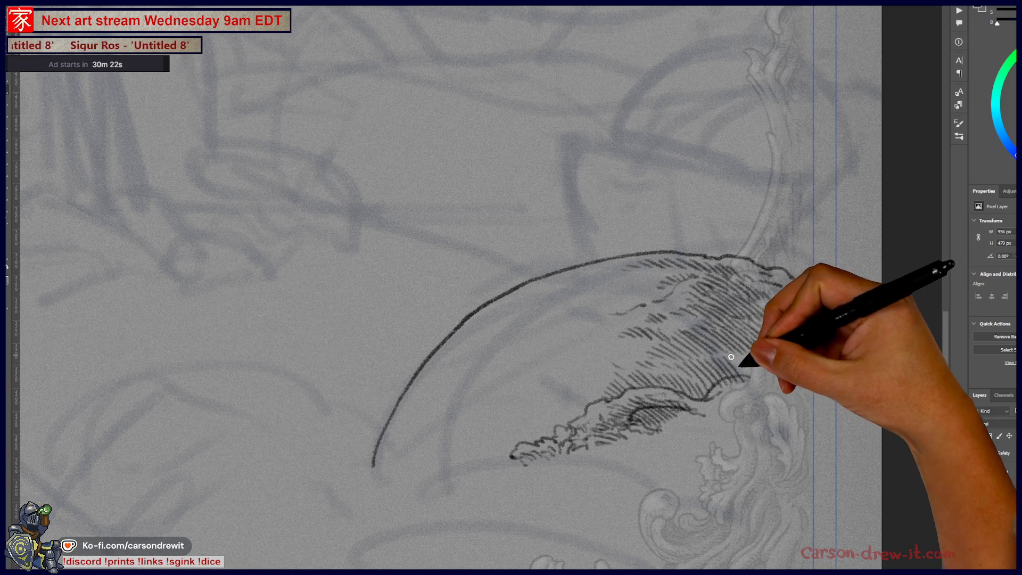
left_click_drag(737, 304, 751, 357)
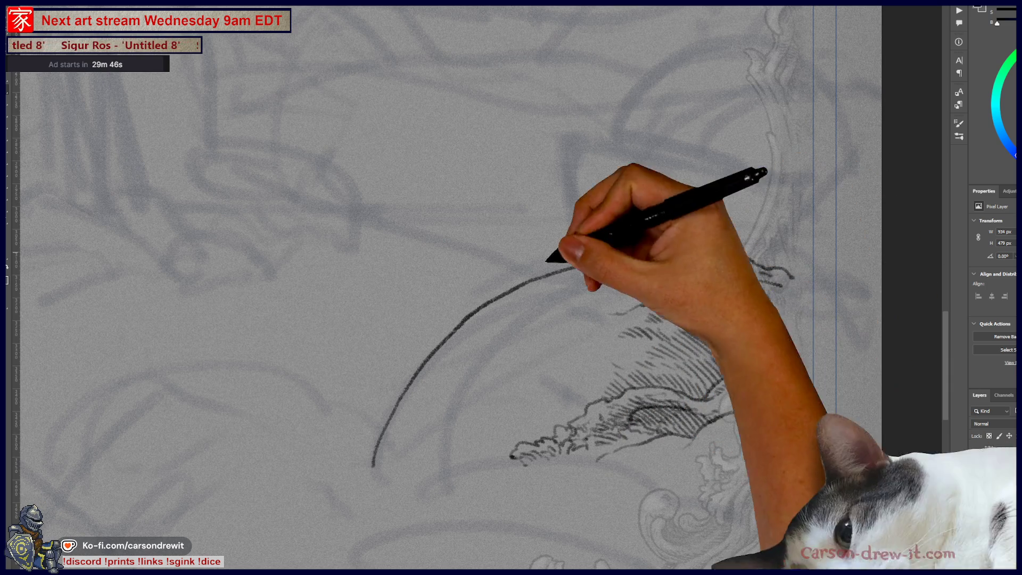
mouse_move(495, 338)
left_mouse_down()
mouse_move(574, 402)
mouse_move(830, 322)
left_mouse_up()
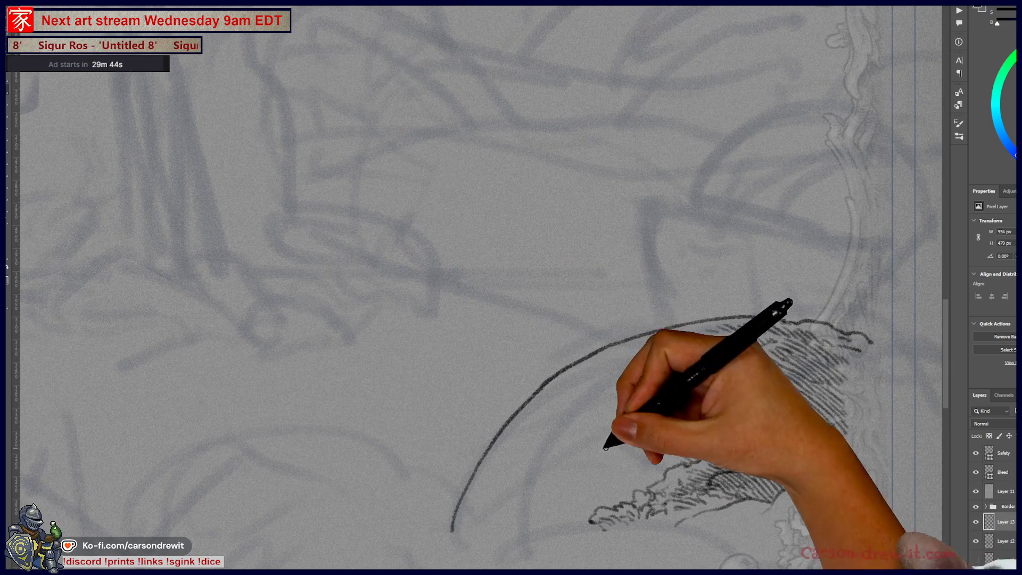
- Extend the mound's top arc and lay dense diagonal hatching across its body
left_click_drag(654, 404, 617, 425)
left_click_drag(713, 393, 694, 437)
left_click_drag(830, 322, 873, 341)
left_click_drag(744, 346, 723, 373)
mouse_move(799, 373)
left_mouse_down()
mouse_move(766, 404)
mouse_move(777, 447)
mouse_move(713, 479)
left_mouse_up()
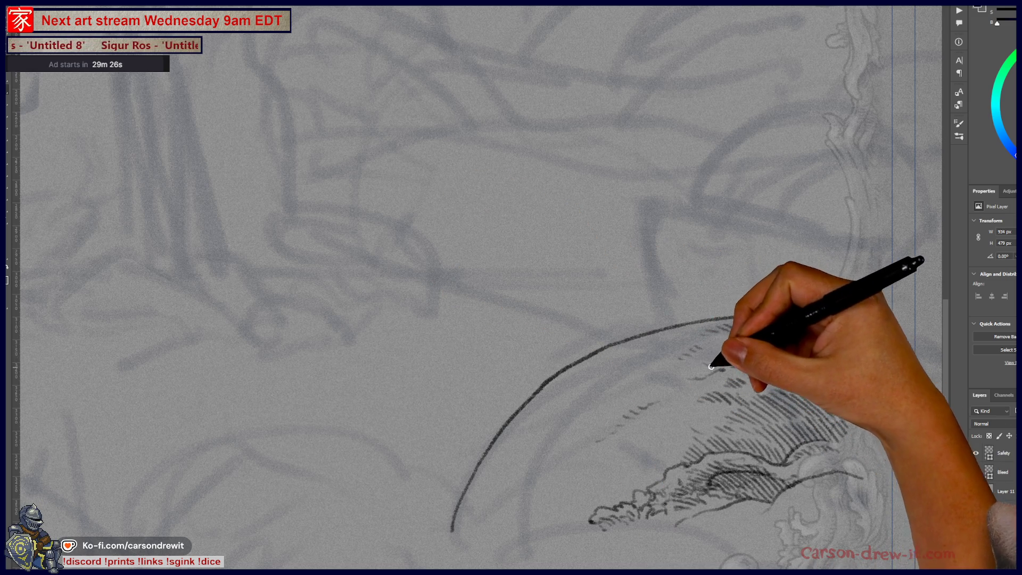
left_click_drag(711, 367, 722, 343)
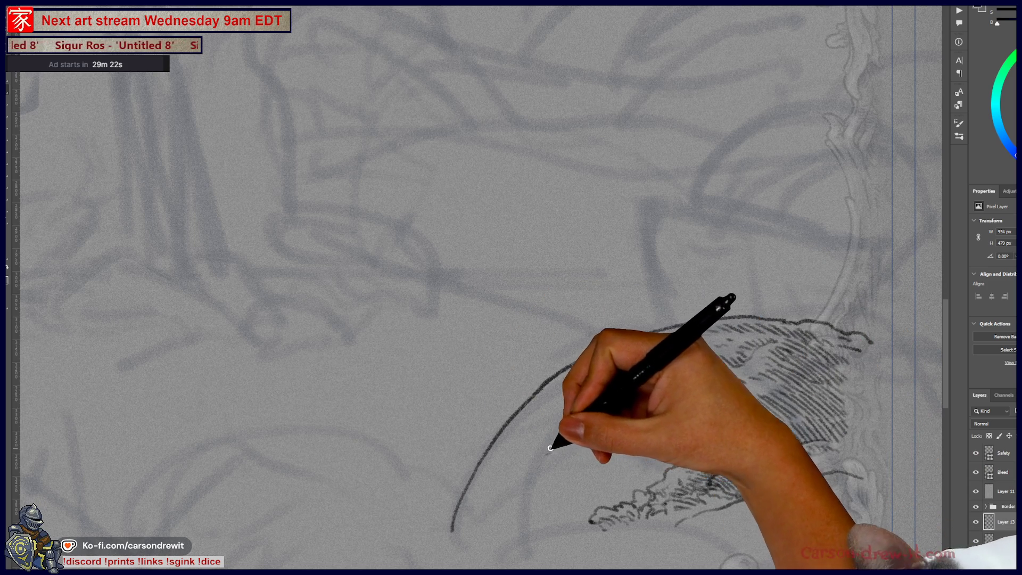
- Add short hatch dashes inside the curve and a curly foam tuft at the lower-left tip
mouse_move(551, 449)
left_mouse_down()
mouse_move(615, 456)
mouse_move(655, 433)
left_mouse_up()
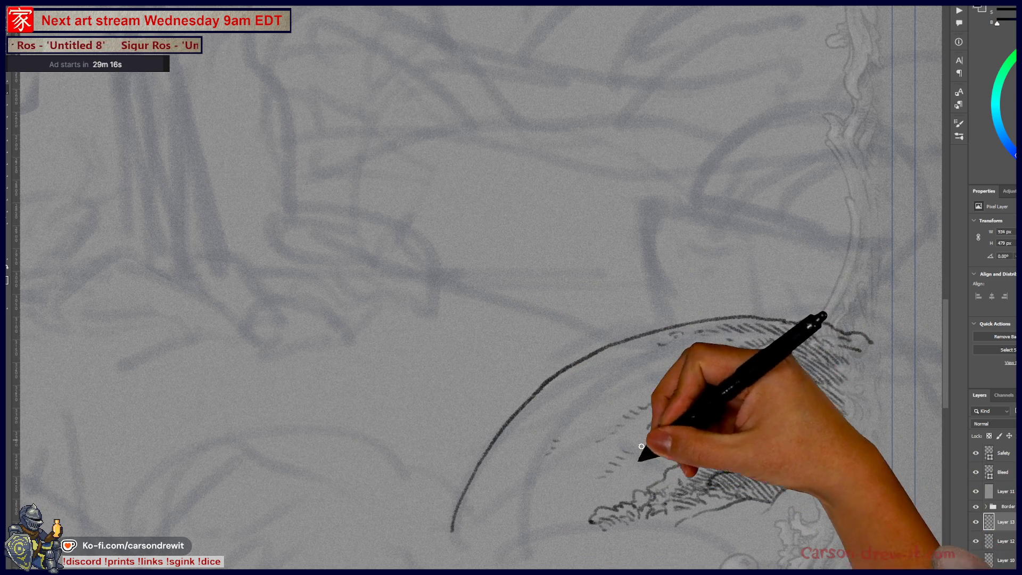
left_click_drag(591, 381, 635, 369)
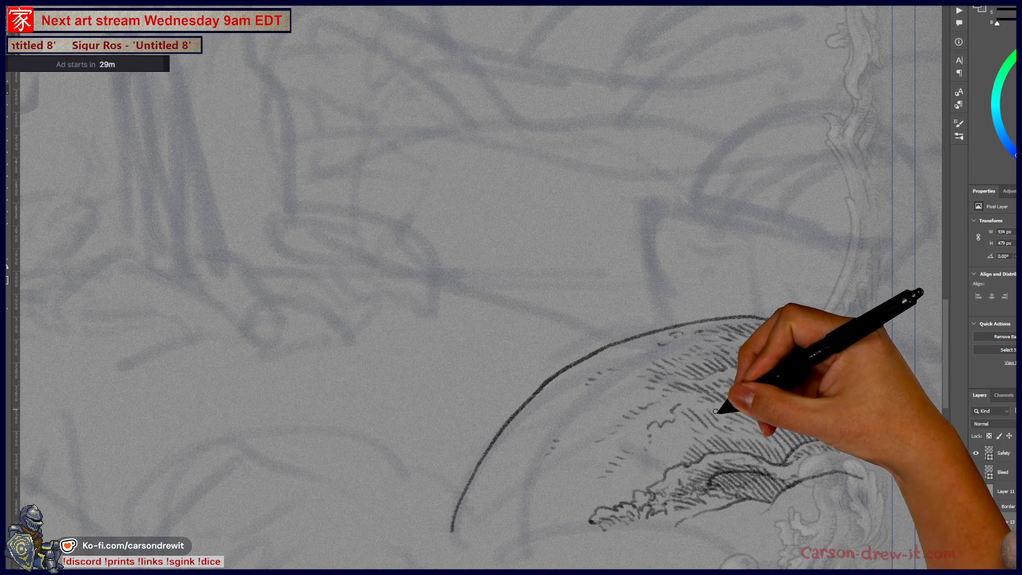
mouse_move(447, 524)
left_mouse_down()
mouse_move(434, 537)
mouse_move(453, 507)
mouse_move(483, 522)
mouse_move(470, 534)
left_mouse_up()
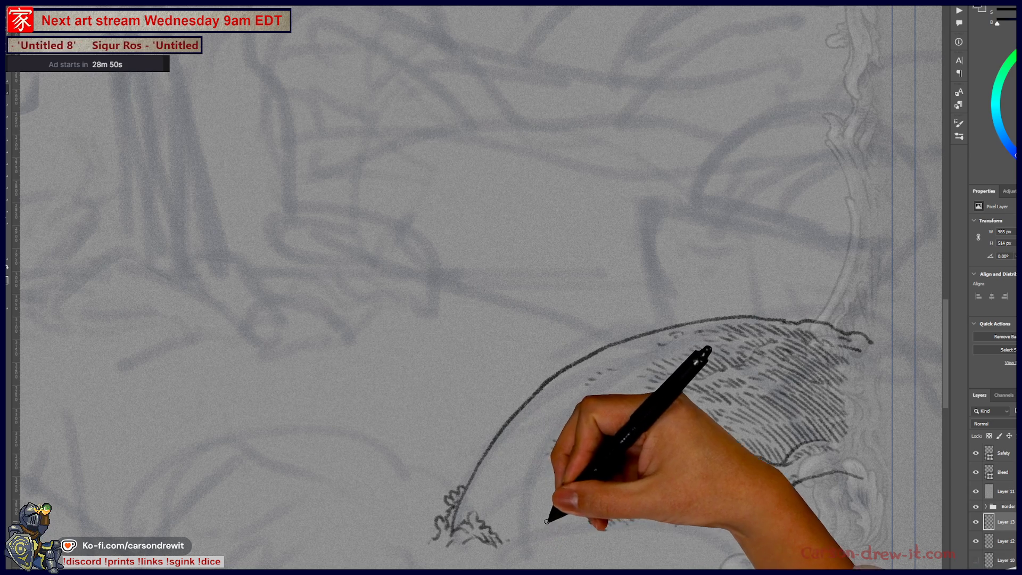
left_click_drag(559, 483, 645, 339)
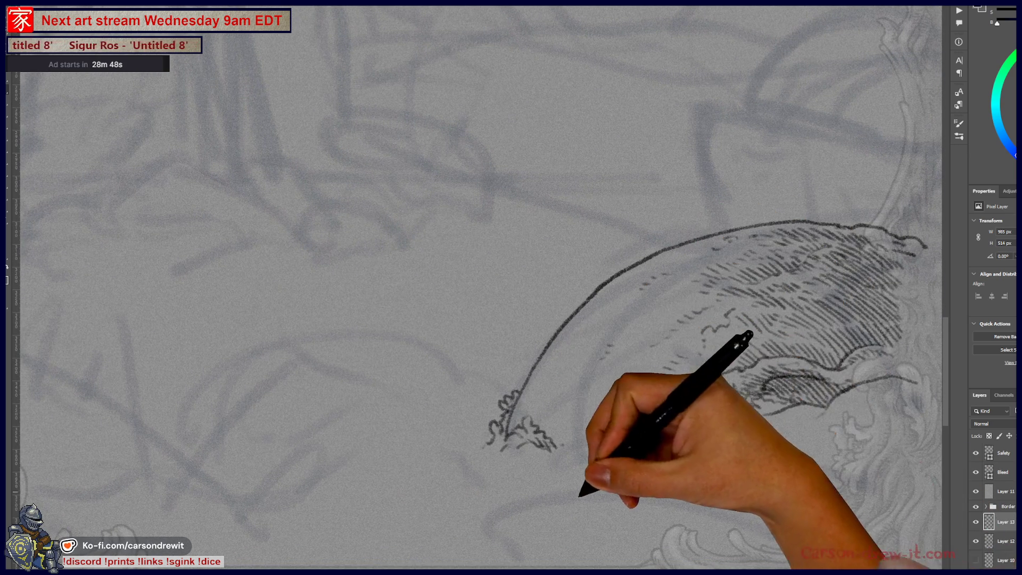
- Draw a second arched curve beneath the mound, hatch it, and ink foam curls along the crest
left_click_drag(548, 509, 750, 484)
left_click_drag(713, 454, 784, 520)
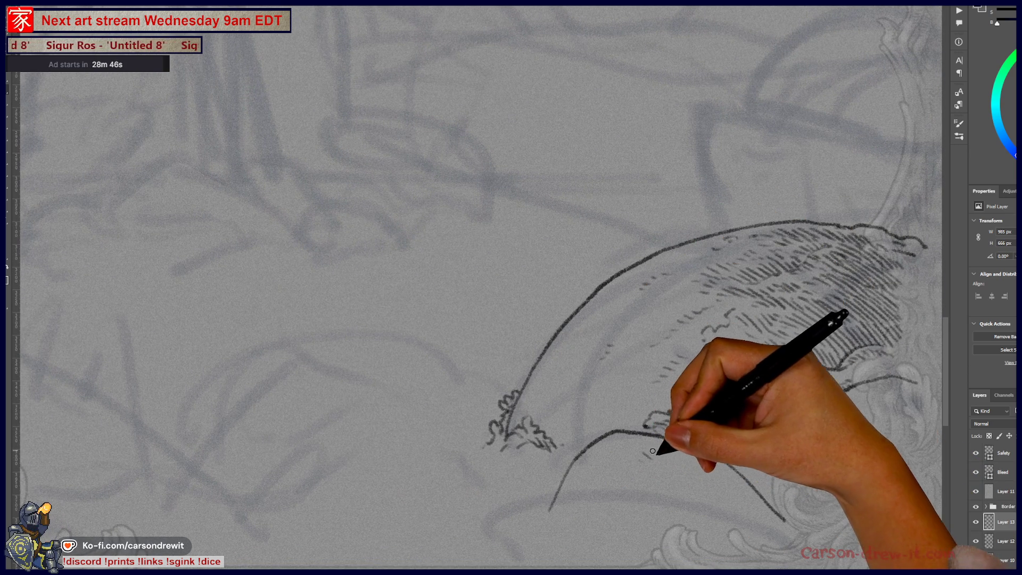
left_click_drag(644, 455, 704, 454)
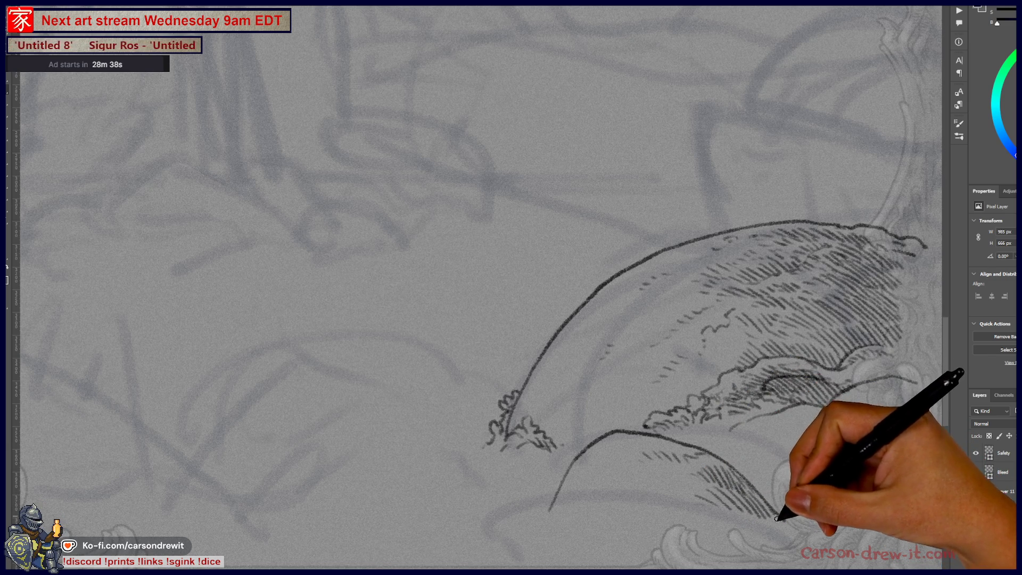
left_click_drag(774, 515, 792, 528)
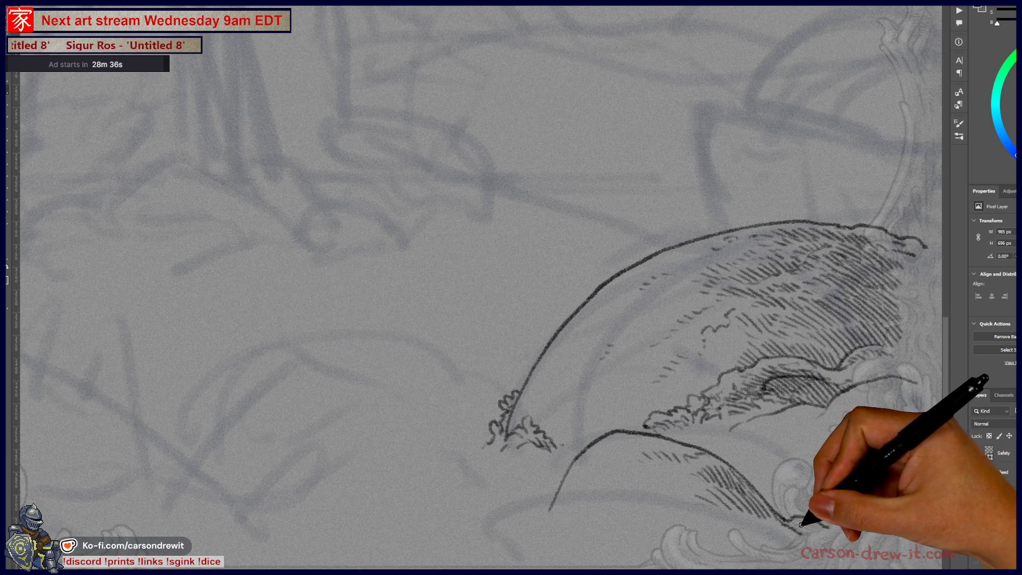
left_click_drag(833, 533, 835, 535)
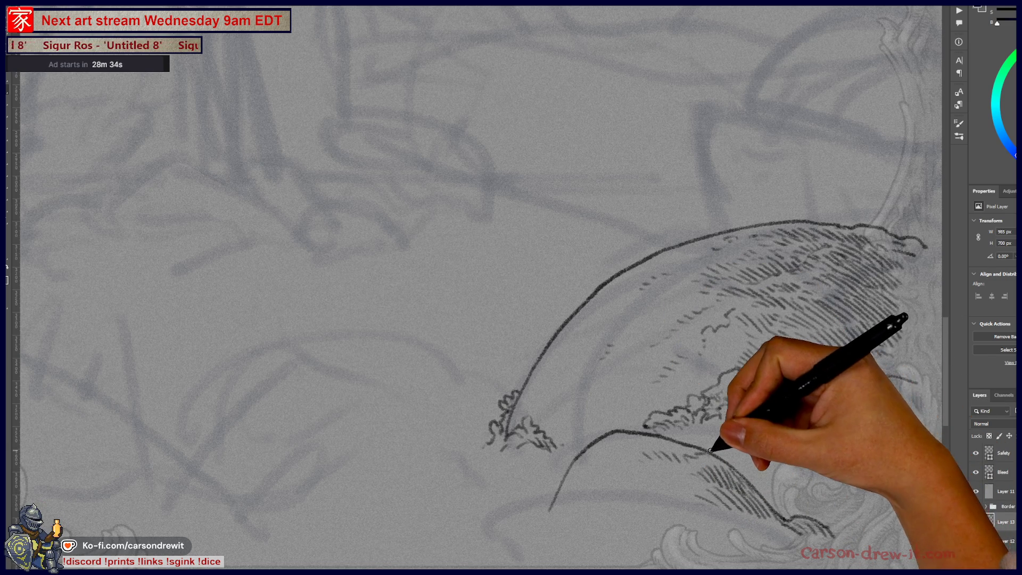
mouse_move(676, 433)
left_mouse_down()
mouse_move(729, 418)
mouse_move(721, 450)
mouse_move(720, 425)
mouse_move(760, 410)
mouse_move(918, 382)
left_mouse_up()
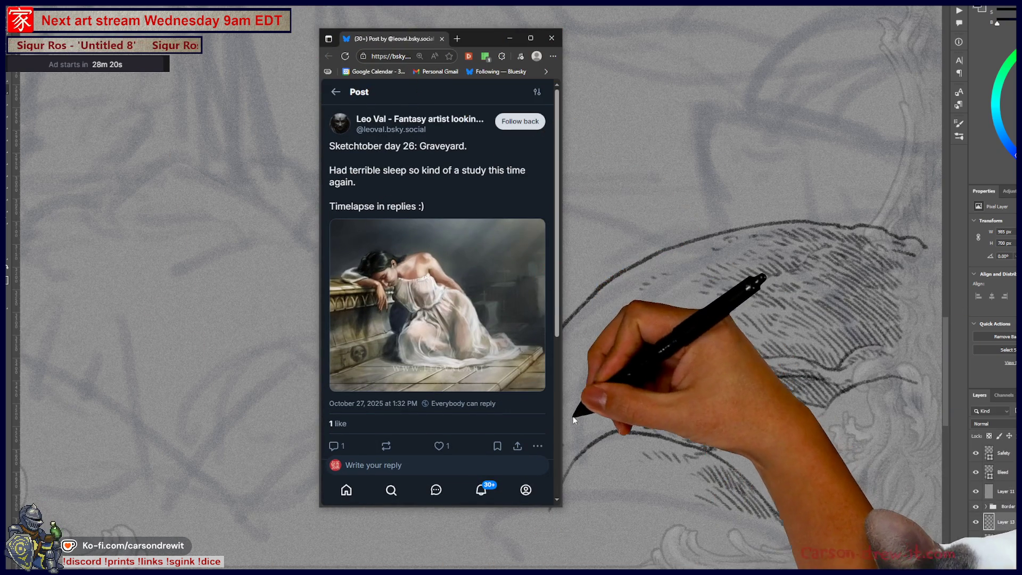
- Widen the browser and view the Graveyard post's artwork full size
left_click_drag(560, 414, 838, 414)
left_click(610, 362)
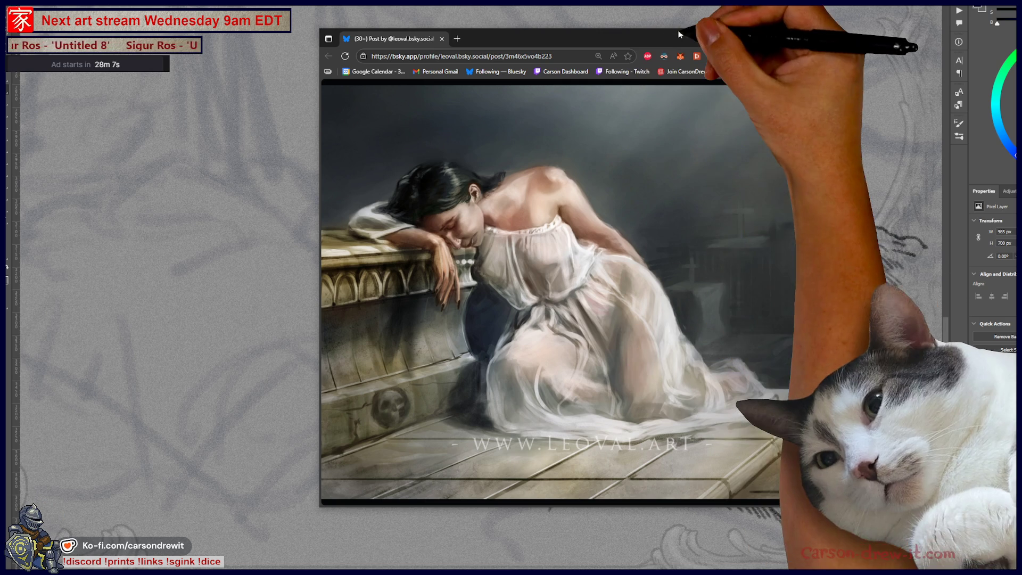
left_click(715, 272)
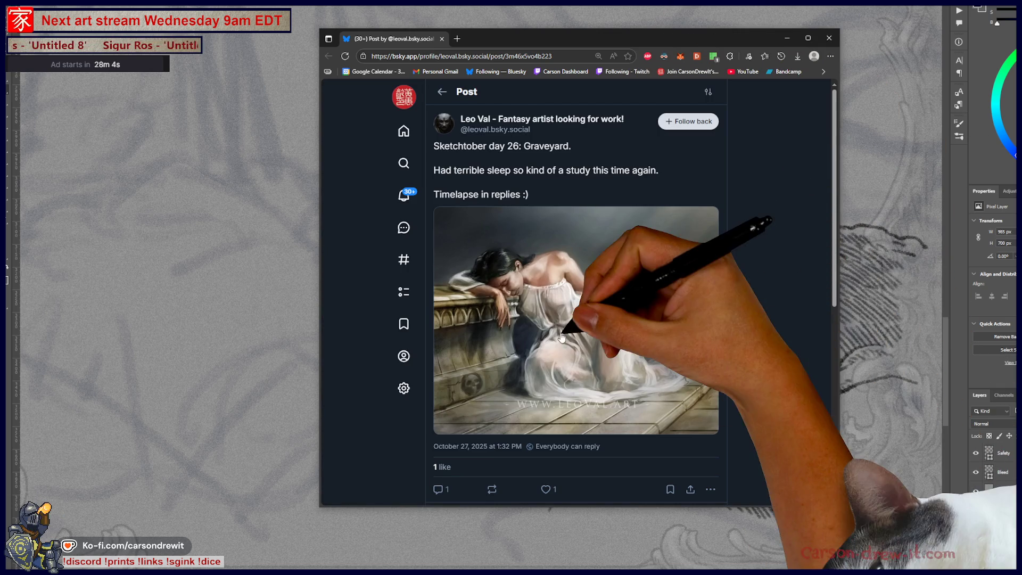
- Zoom the page out and scroll to the timelapse reply video
key("ctrl+minus")
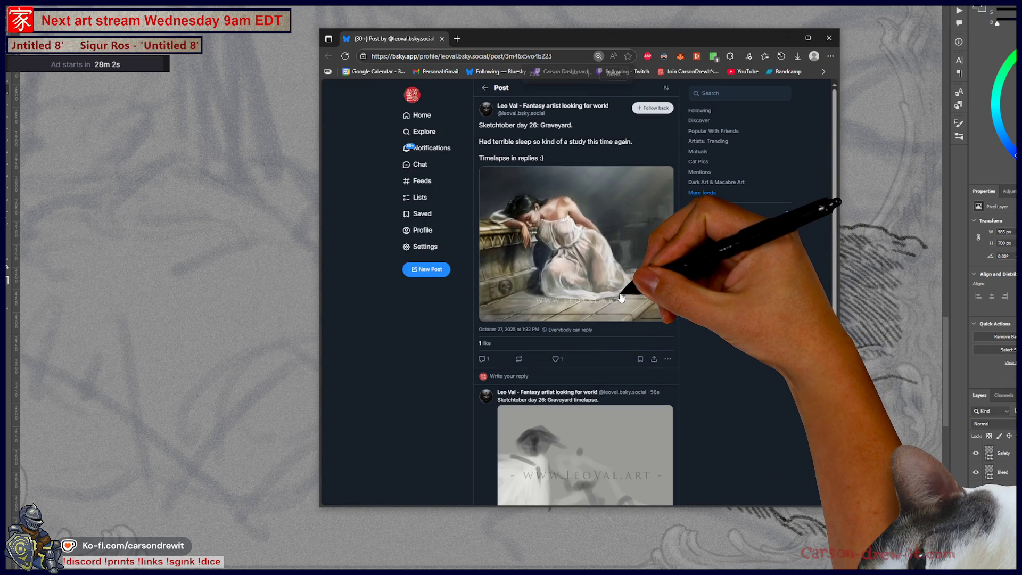
scroll(654, 331, "down", 2)
scroll(654, 331, "down", 2)
scroll(657, 319, "up", 2)
scroll(647, 239, "up", 1)
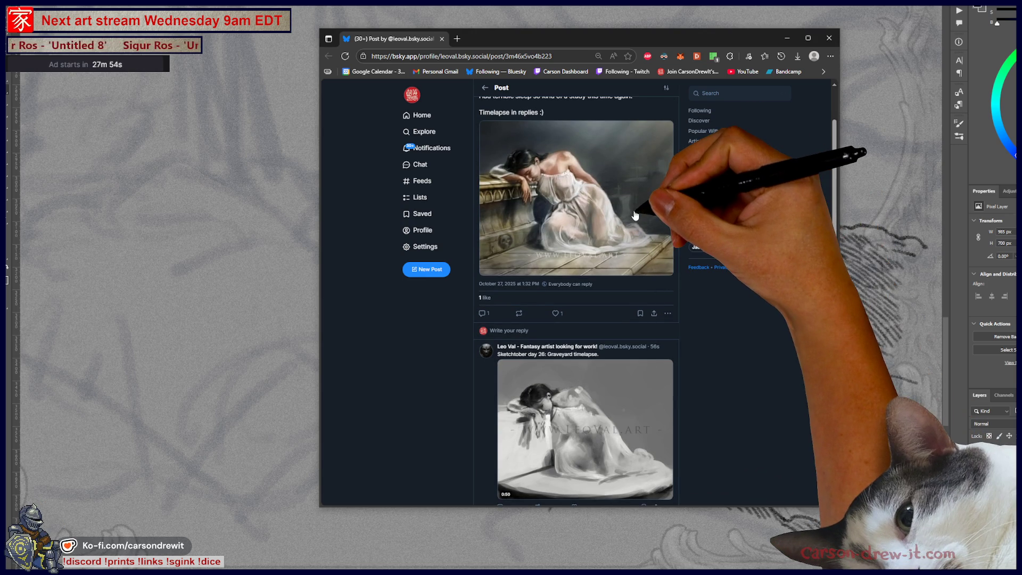
scroll(635, 215, "up", 1, "ctrl")
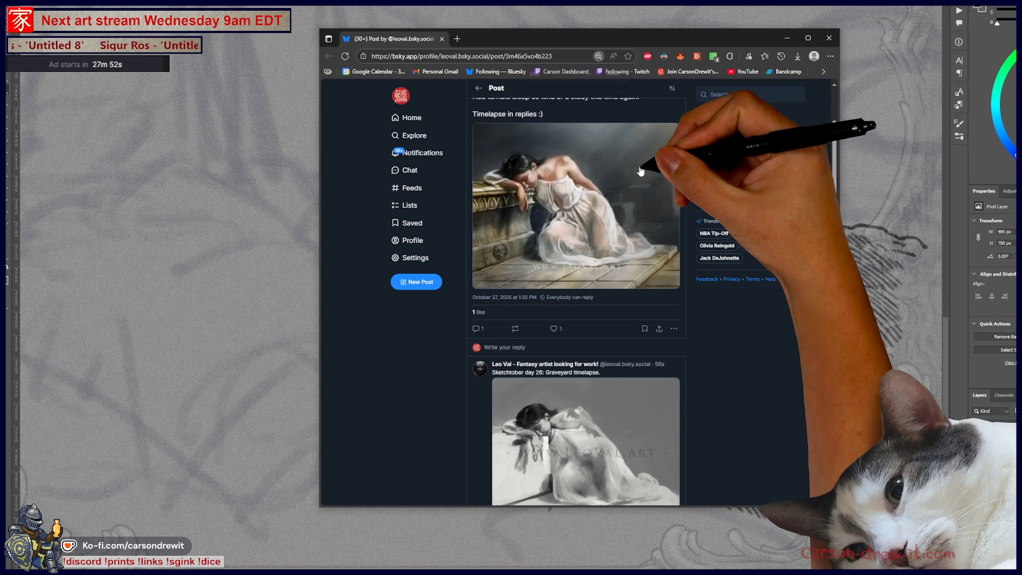
scroll(628, 278, "down", 3)
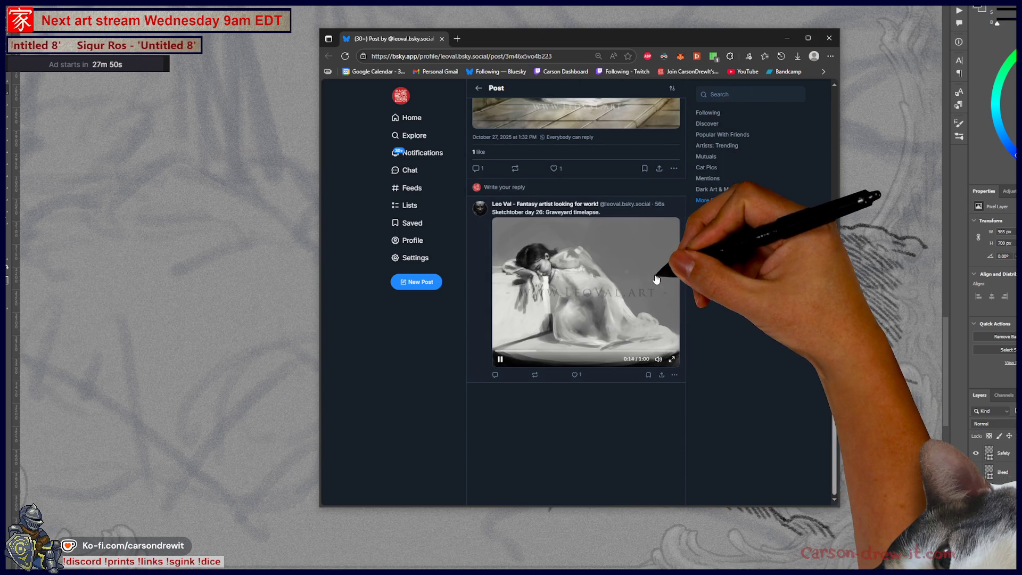
scroll(638, 236, "up", 4, "ctrl")
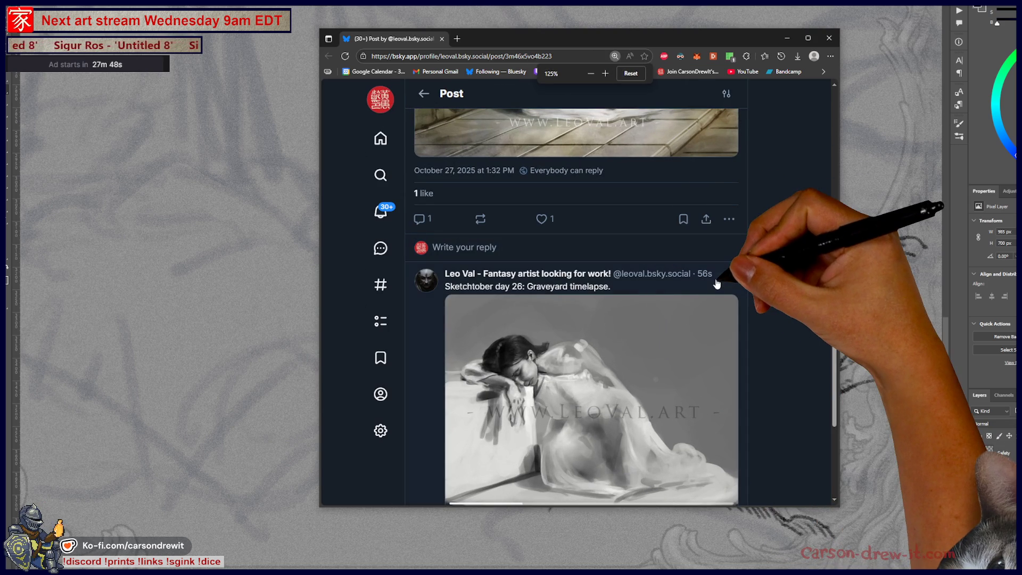
- Scroll back up past the timelapse reply and open the post author's profile
scroll(717, 283, "down", 2, "ctrl")
scroll(717, 284, "up", 1, "ctrl")
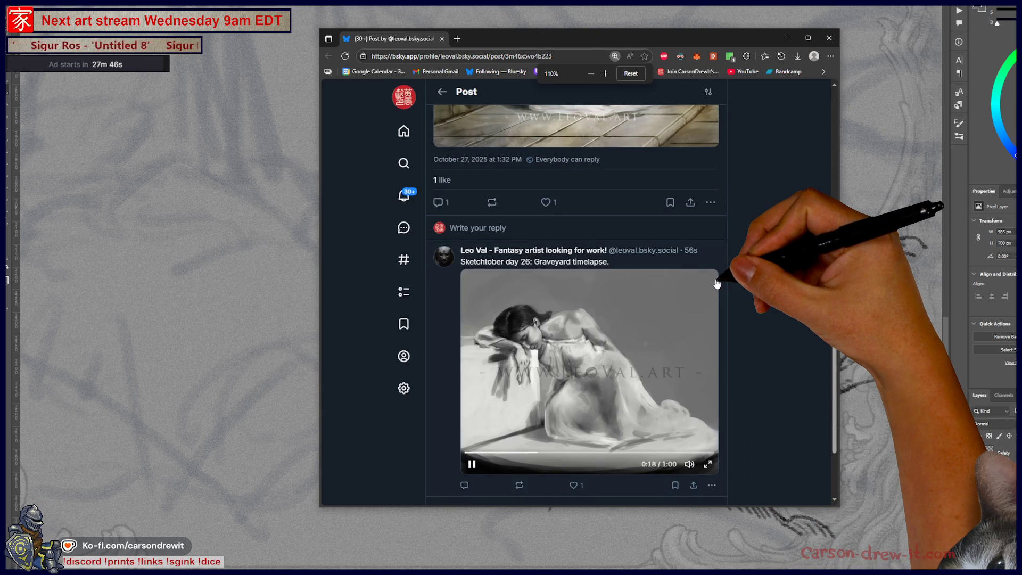
scroll(717, 284, "up", 1, "ctrl")
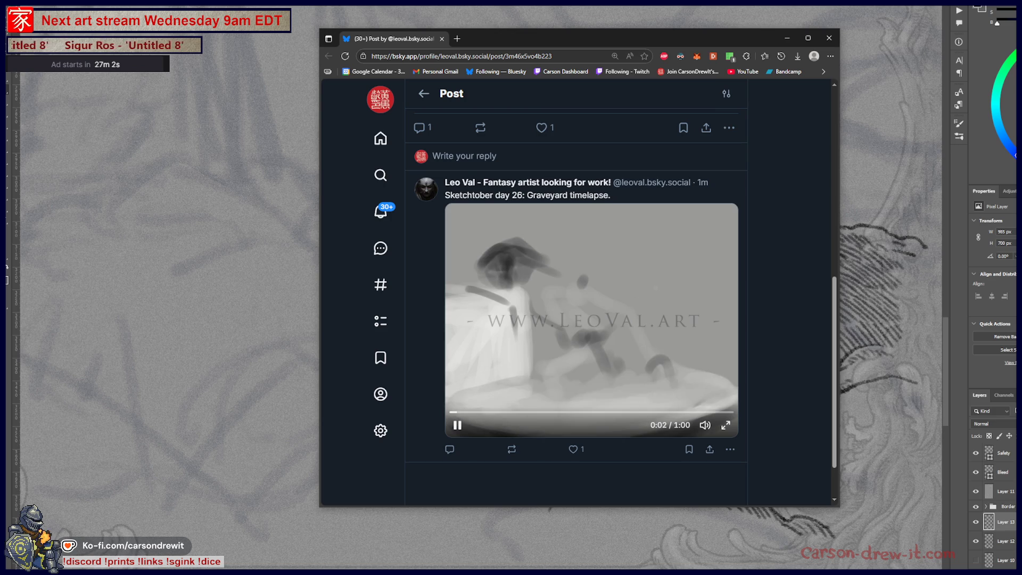
scroll(695, 350, "up", 1)
scroll(713, 350, "up", 4)
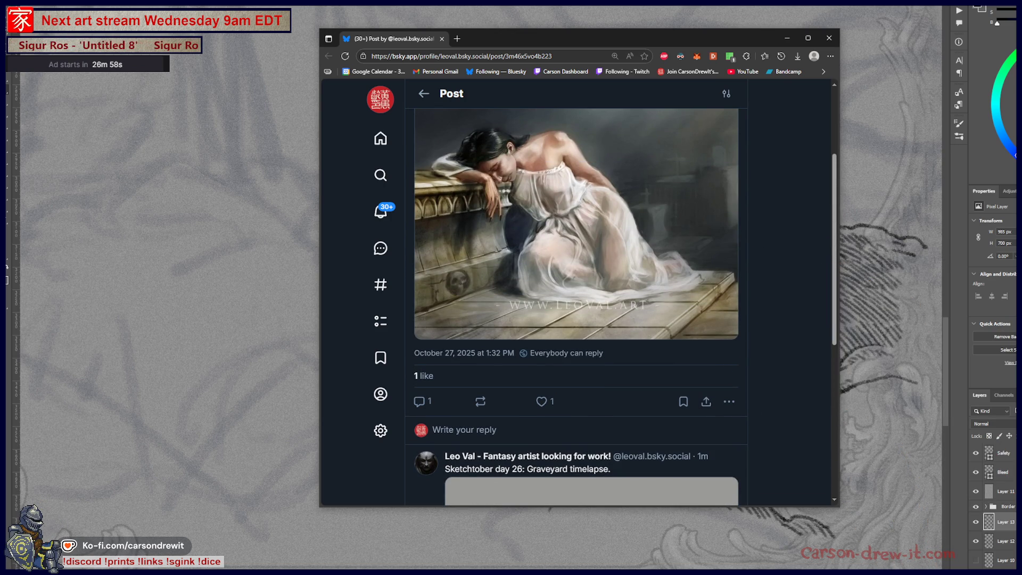
scroll(576, 288, "up", 3)
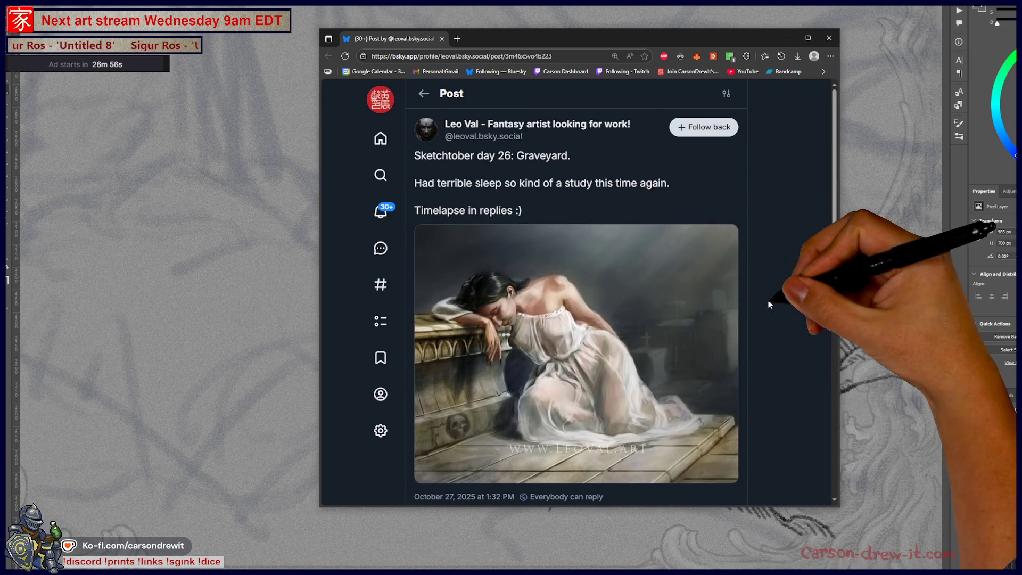
left_click(468, 126)
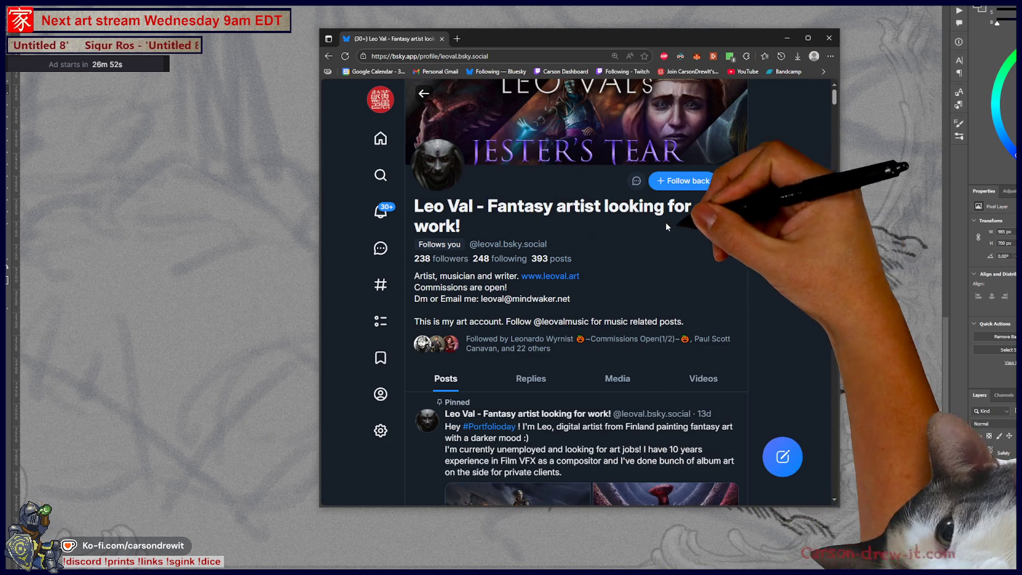
- View the artist's pinned artwork images full size, then switch back to Photoshop
left_click_drag(500, 205, 556, 216)
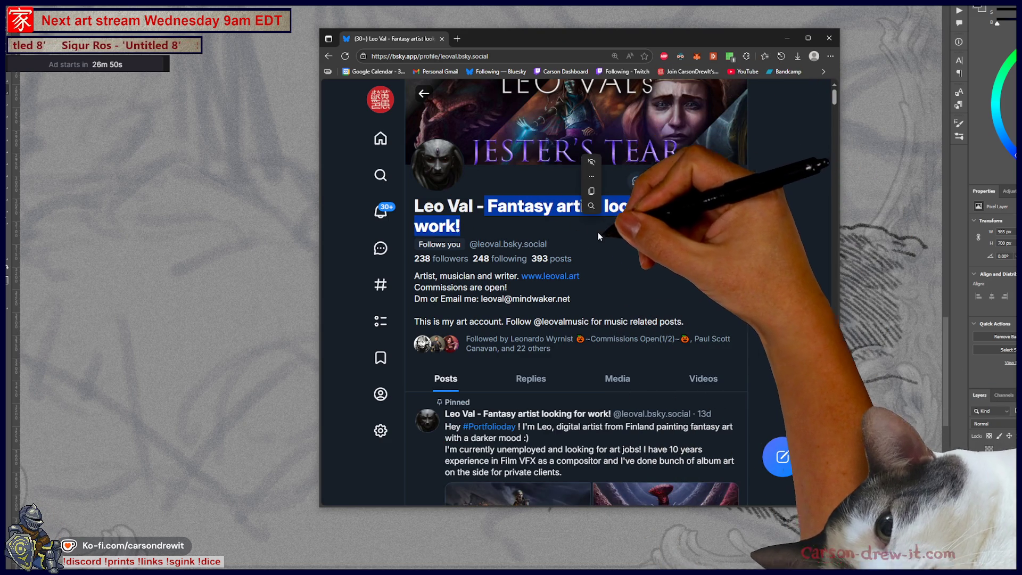
scroll(536, 274, "down", 5)
left_click(535, 274)
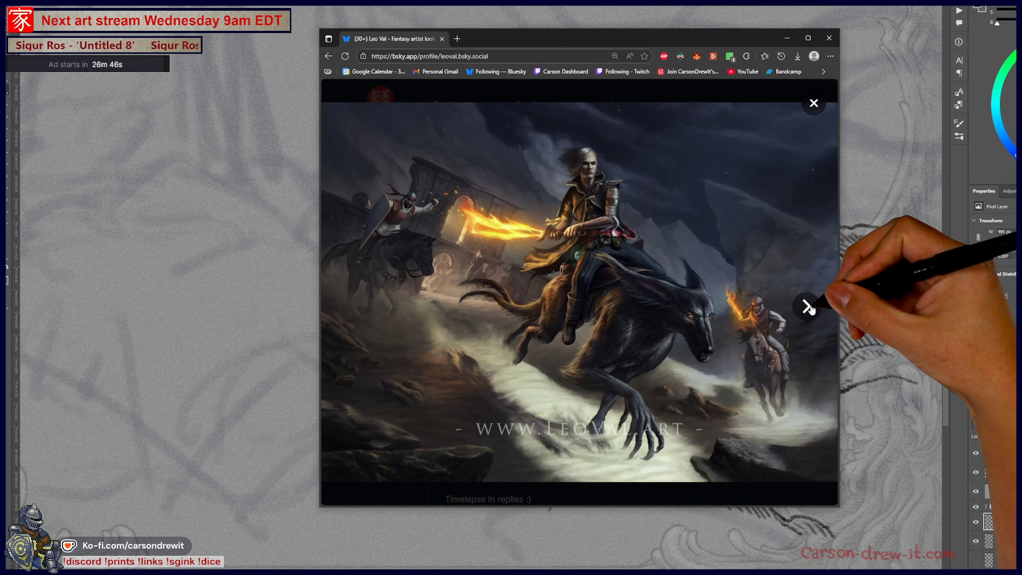
left_click(809, 308)
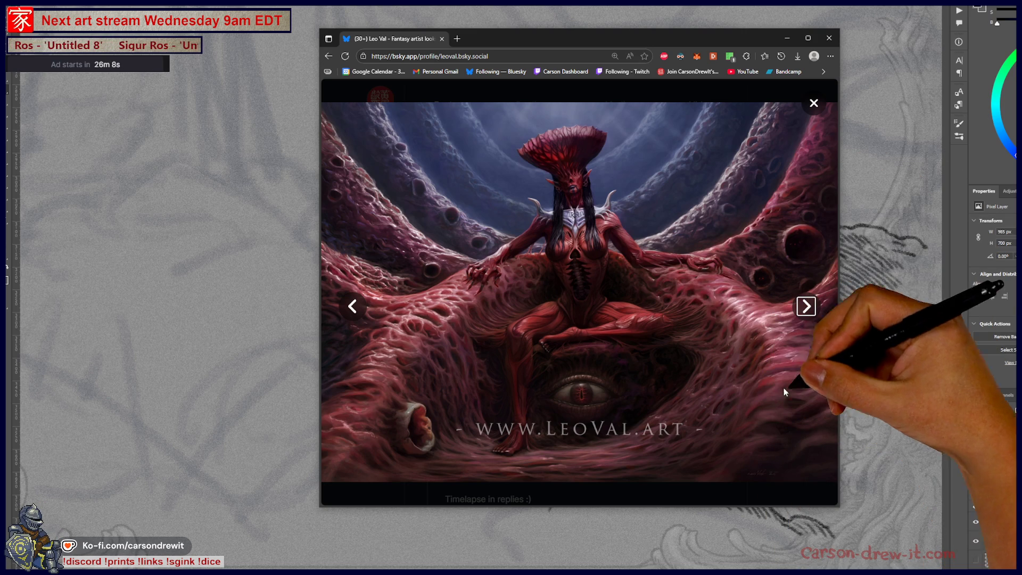
key("alt+Tab")
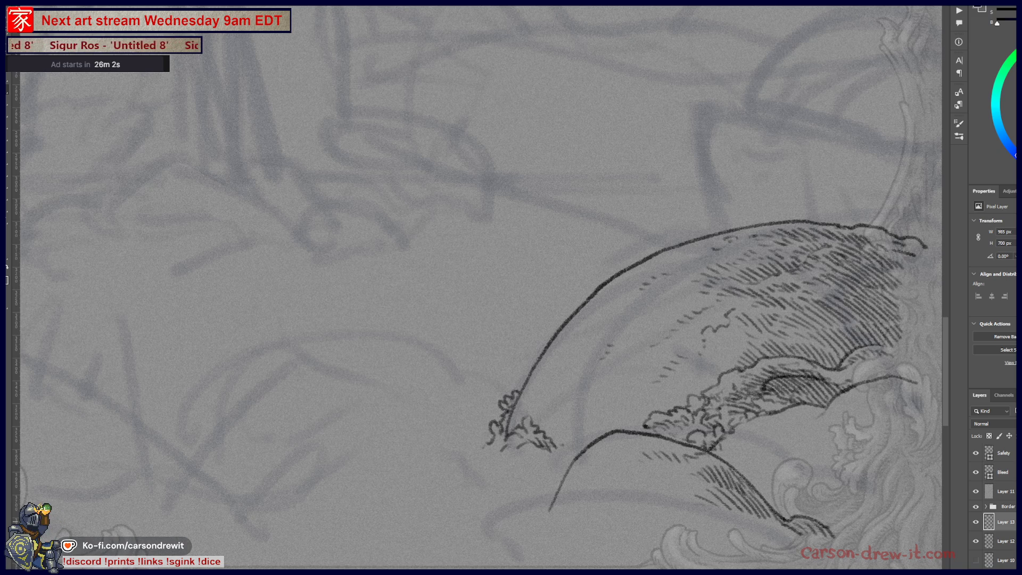
- Switch back to the browser showing the yena.png image and the Warhammer character post
key("alt+Tab")
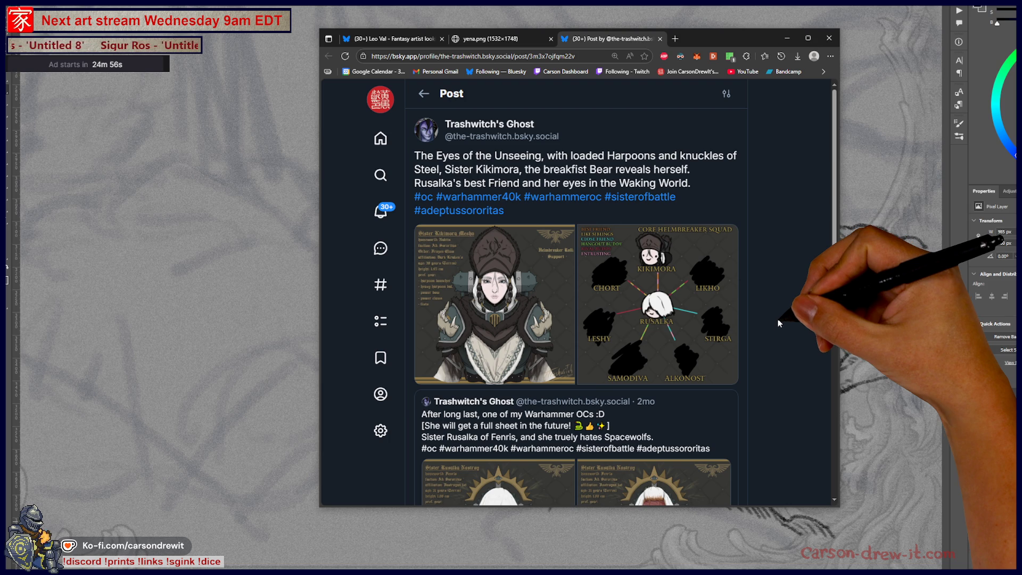
- Page through the post's images: the squad chart, character sheet, scarred and unmasked faces
left_click(550, 361)
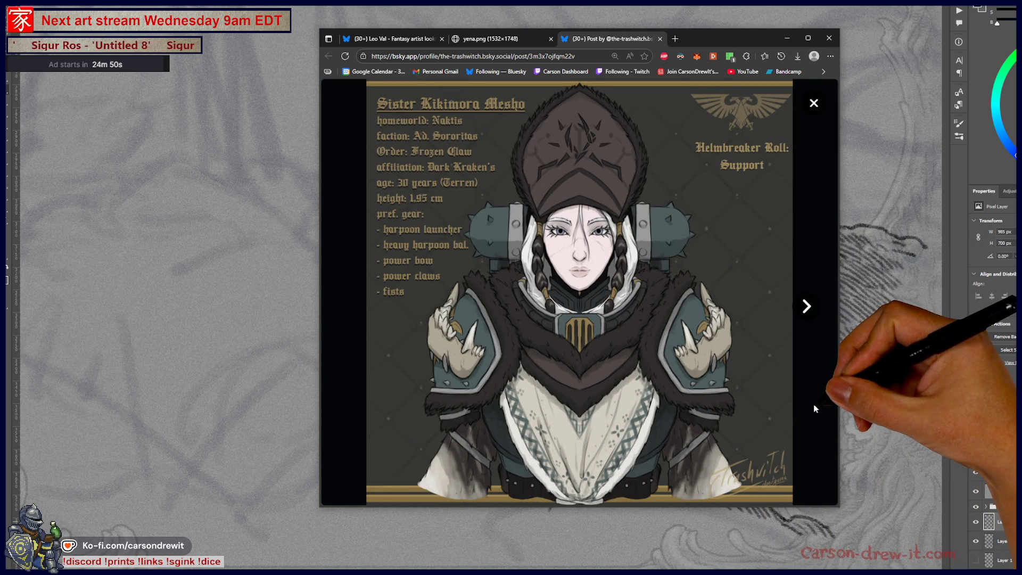
left_click(806, 306)
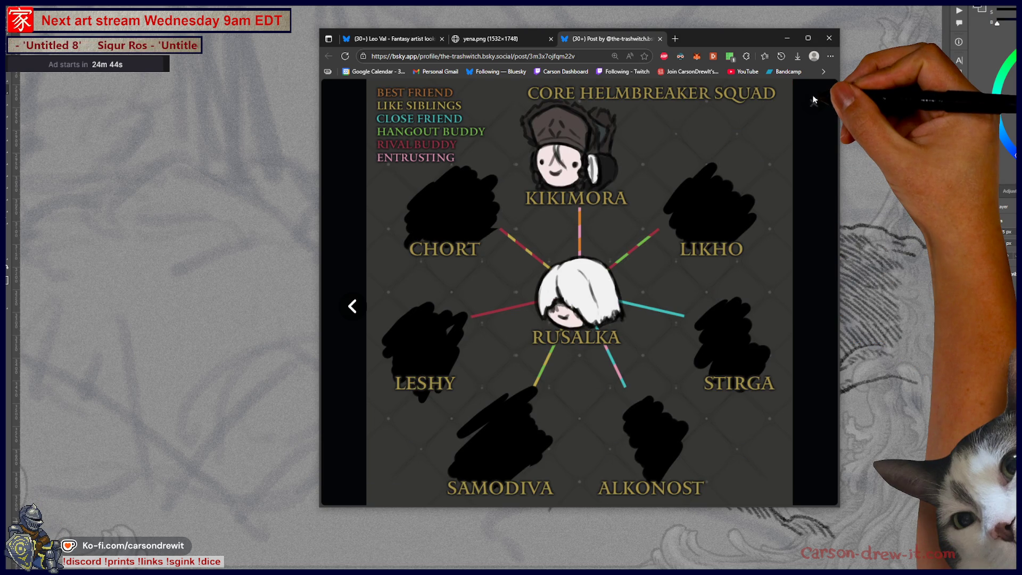
left_click(814, 100)
scroll(812, 251, "down", 5)
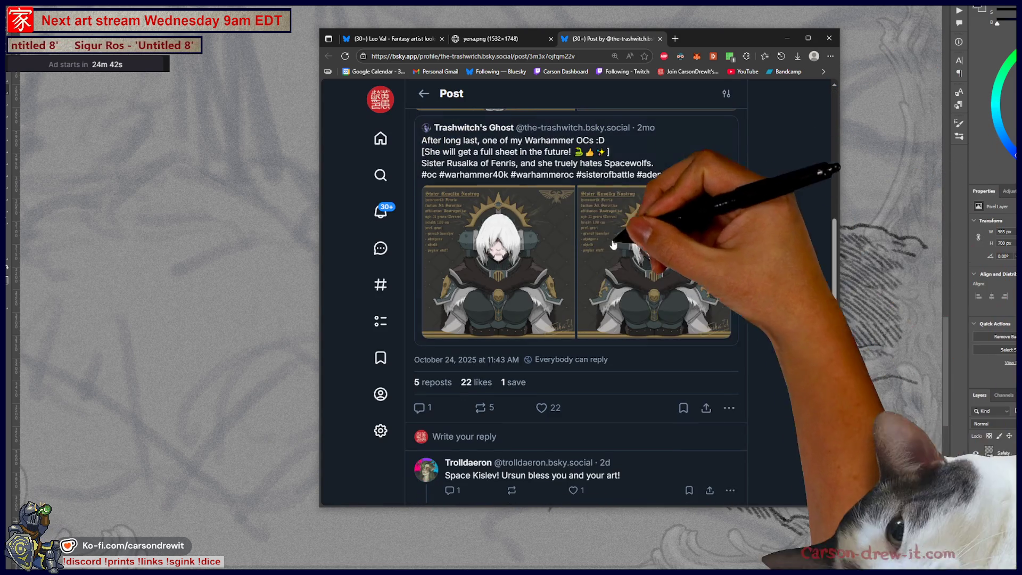
left_click(542, 280)
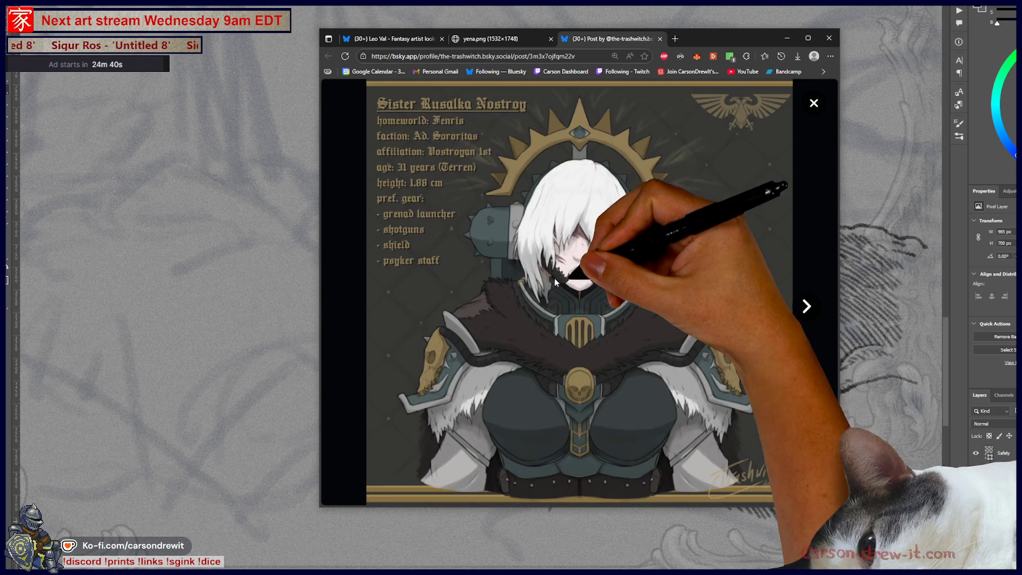
left_click(806, 306)
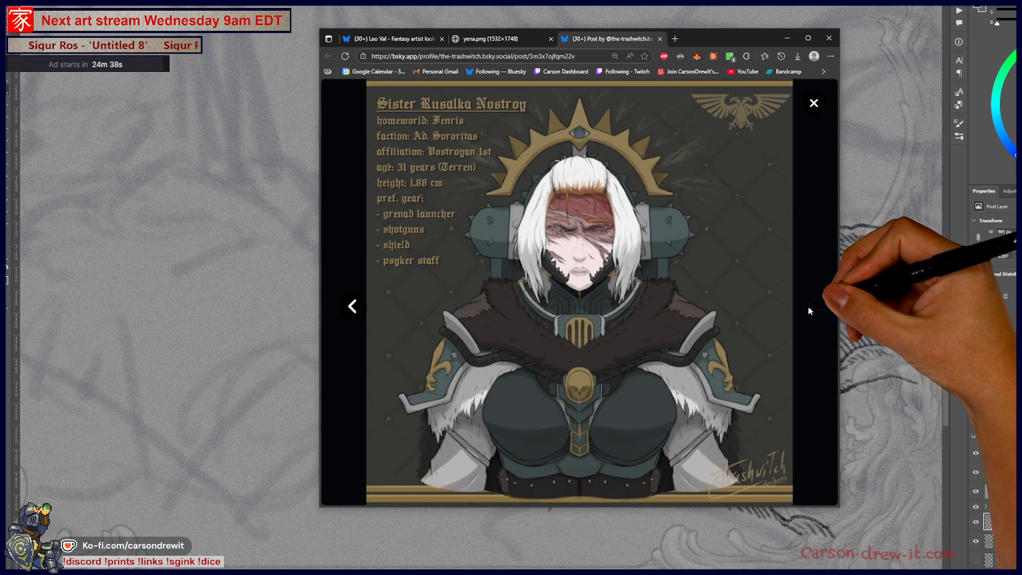
left_click(808, 308)
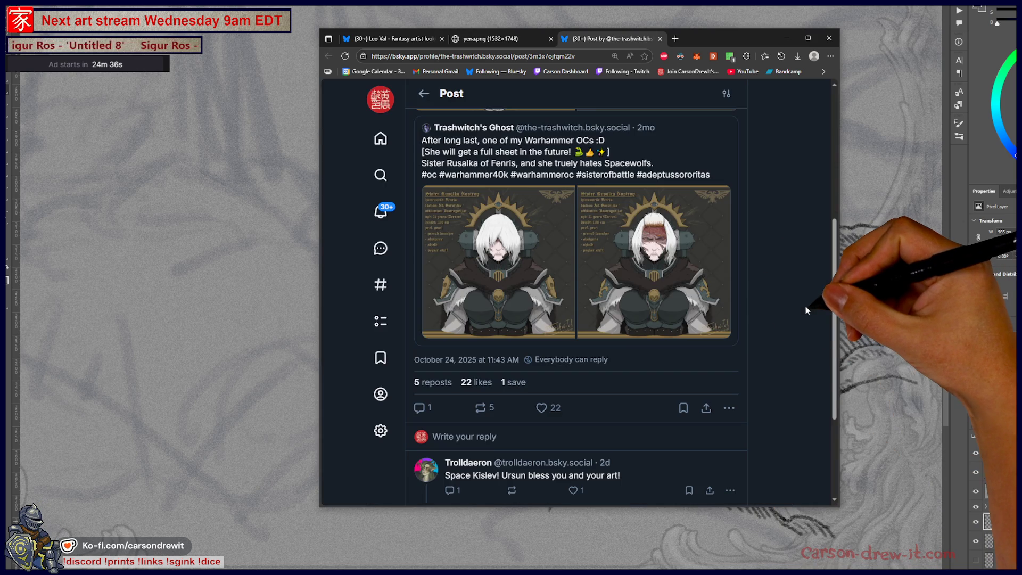
left_click(579, 306)
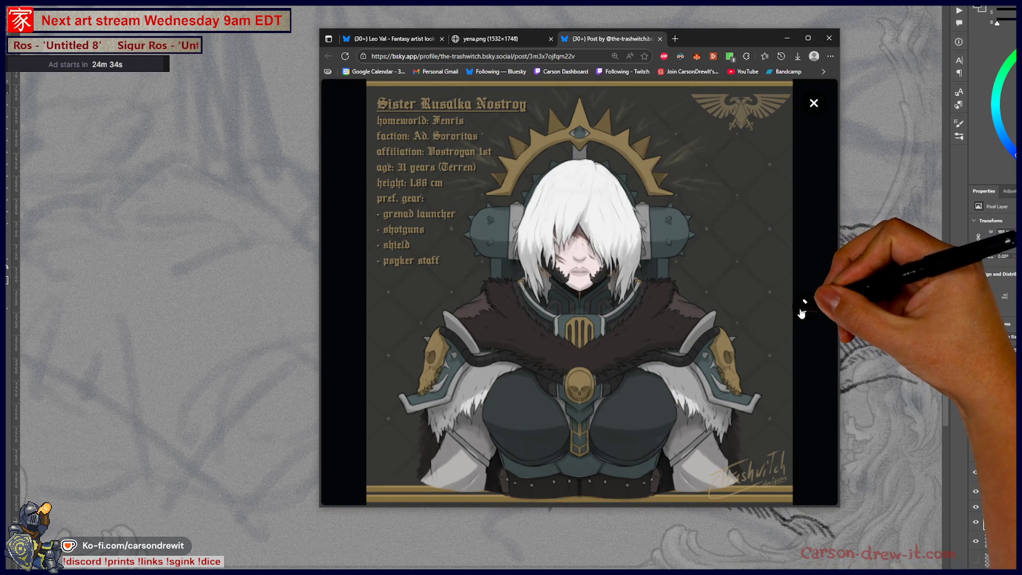
left_click(794, 317)
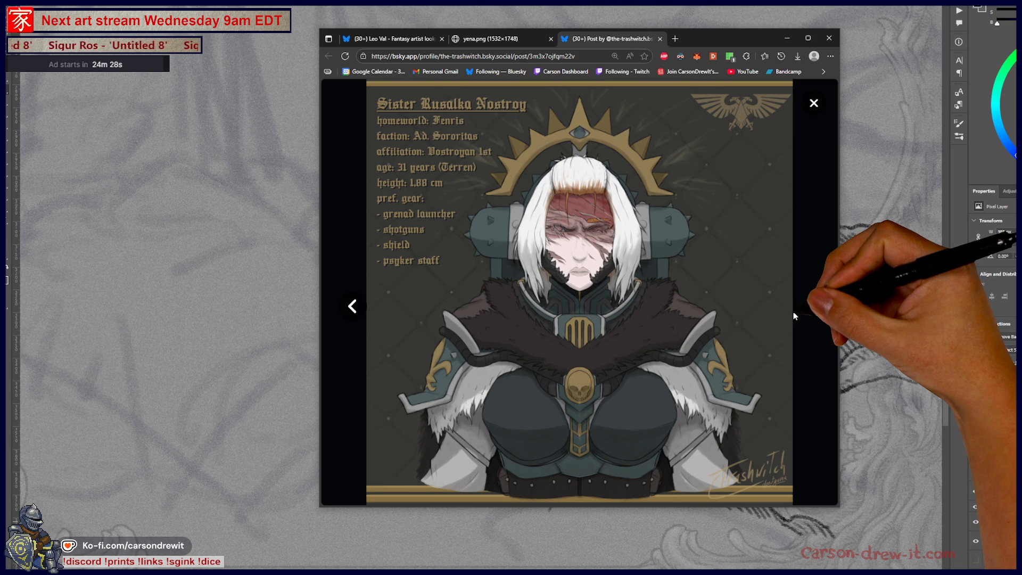
left_click(813, 103)
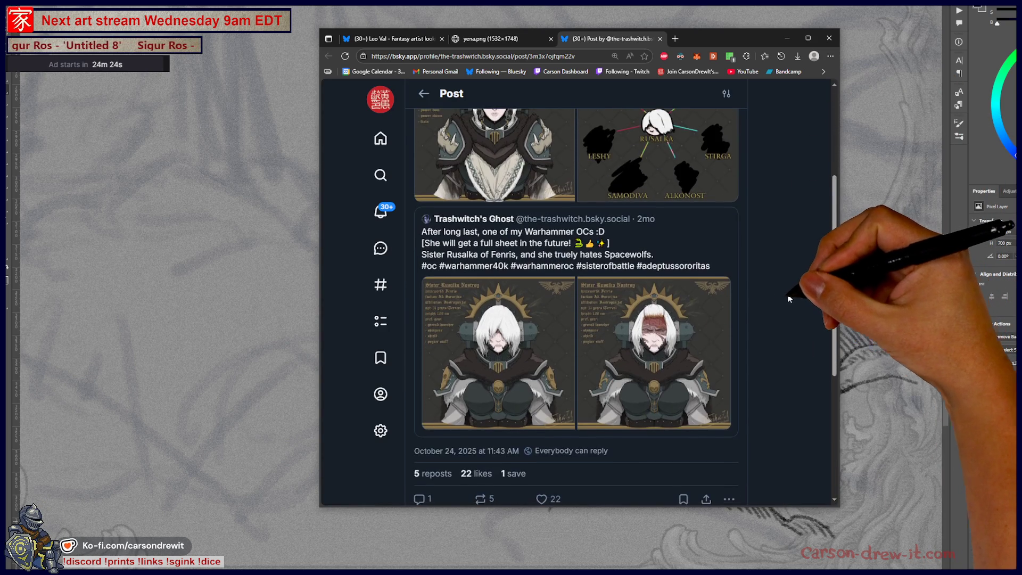
- Like the quoted Sister Rusalka post on its own page, then go back to Media
scroll(692, 372, "up", 5)
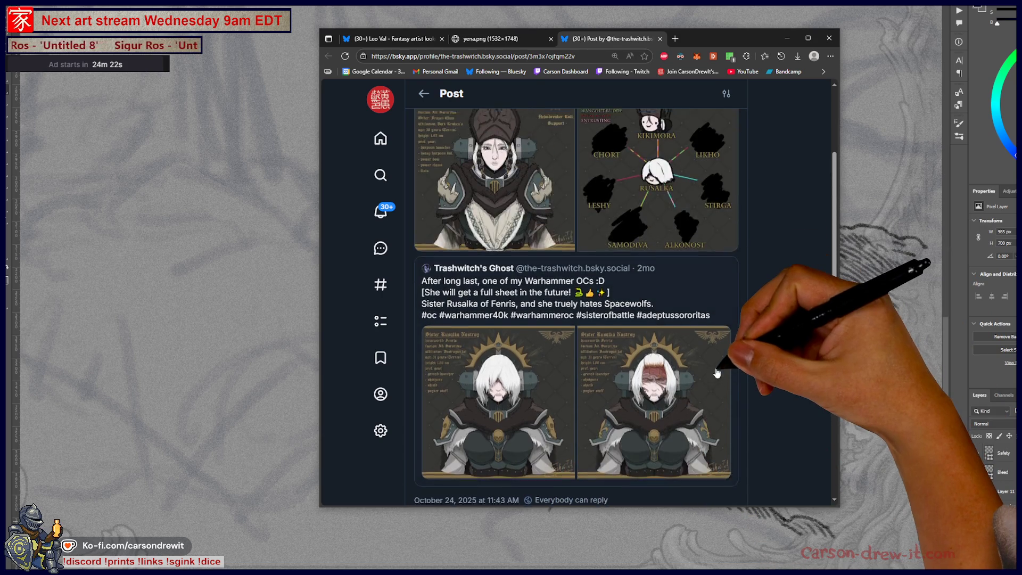
left_click(676, 411)
scroll(688, 400, "down", 2)
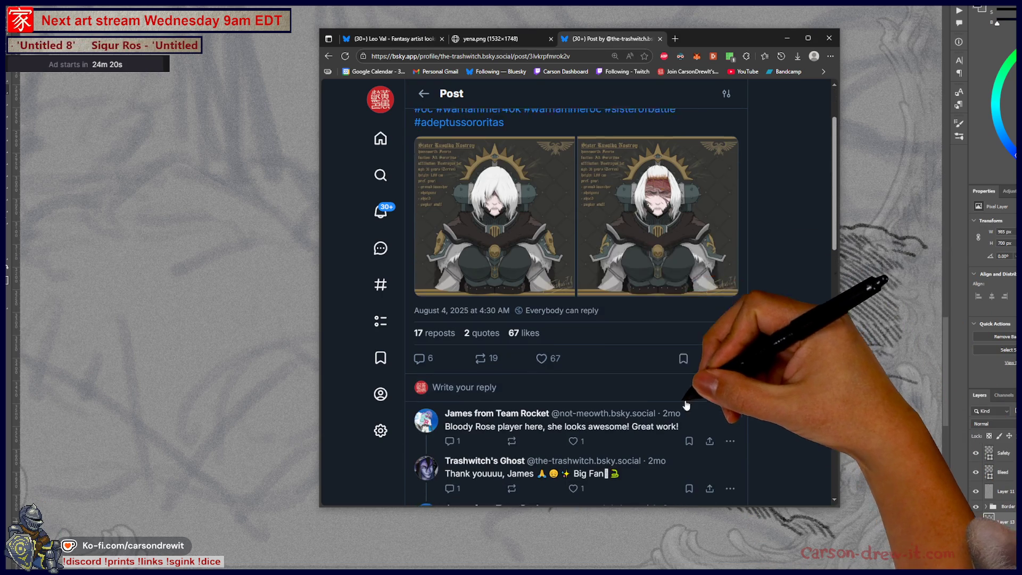
left_click(539, 356)
scroll(810, 372, "up", 2)
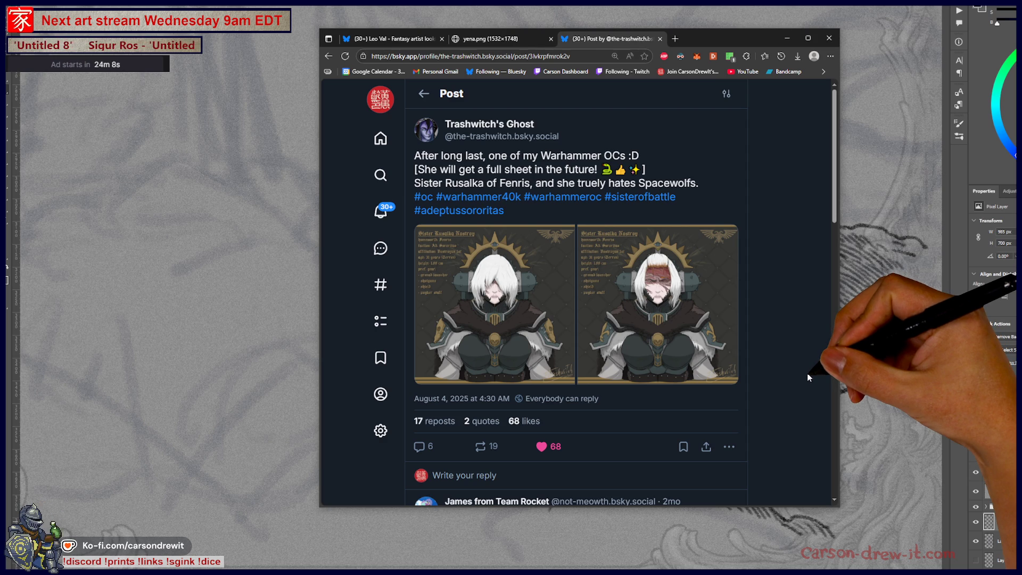
key("alt+Left")
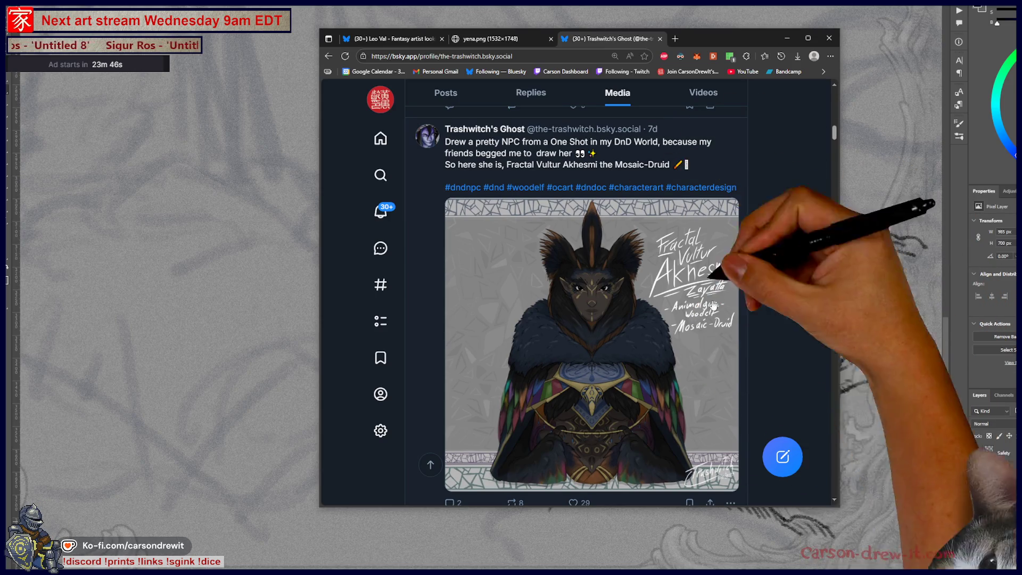
- Scroll the Media feed and view the portfolio images, including Serpentrose Fiz
scroll(772, 356, "down", 3)
scroll(769, 349, "down", 3)
scroll(764, 346, "down", 5)
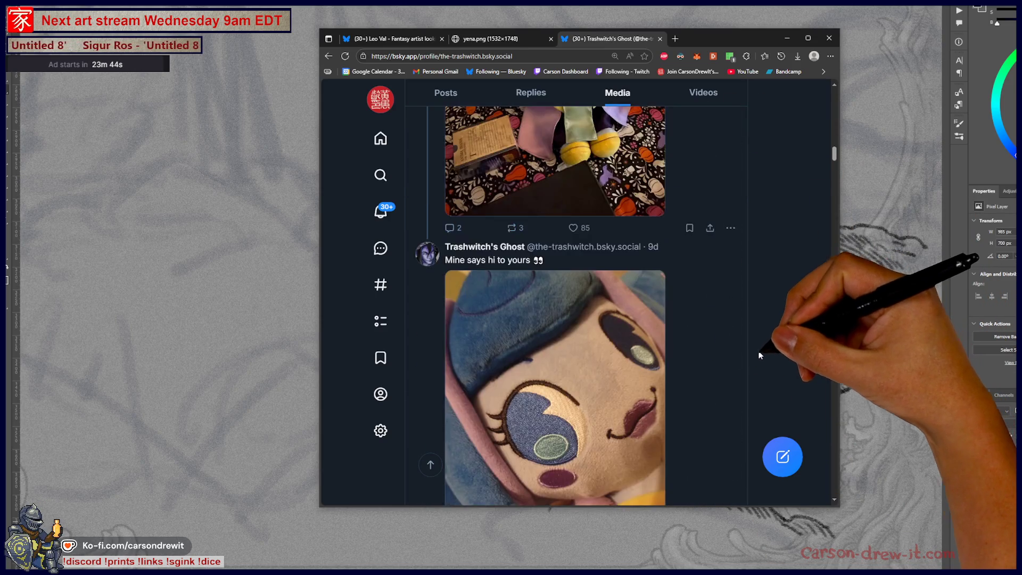
scroll(760, 351, "down", 5)
scroll(748, 372, "down", 5)
scroll(558, 298, "up", 2)
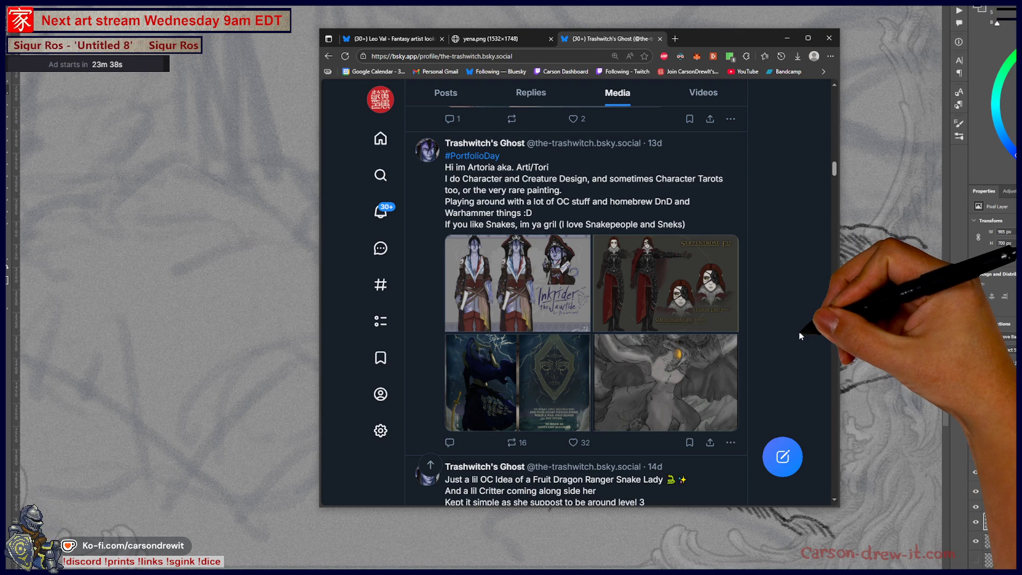
left_click(563, 319)
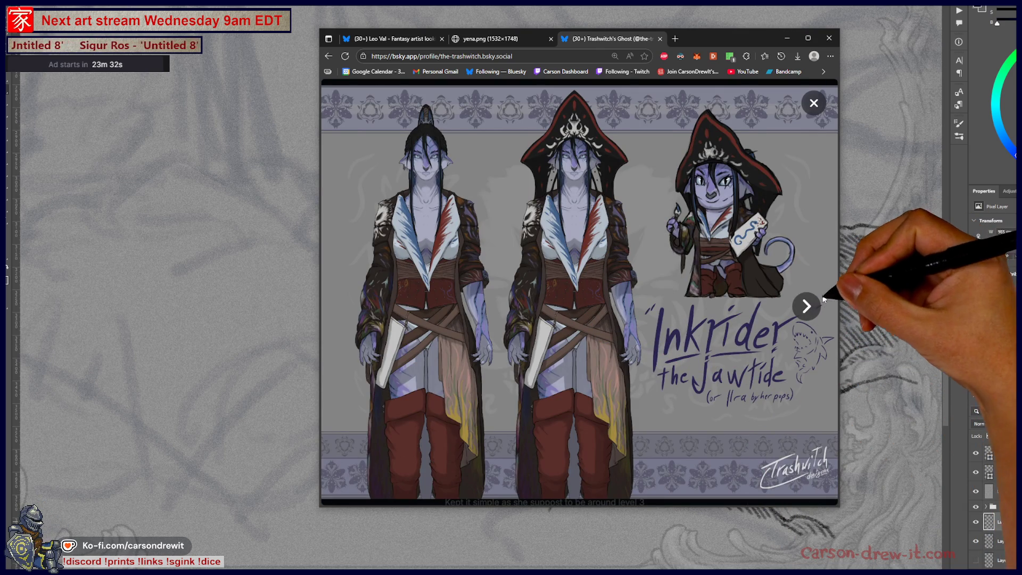
left_click(806, 306)
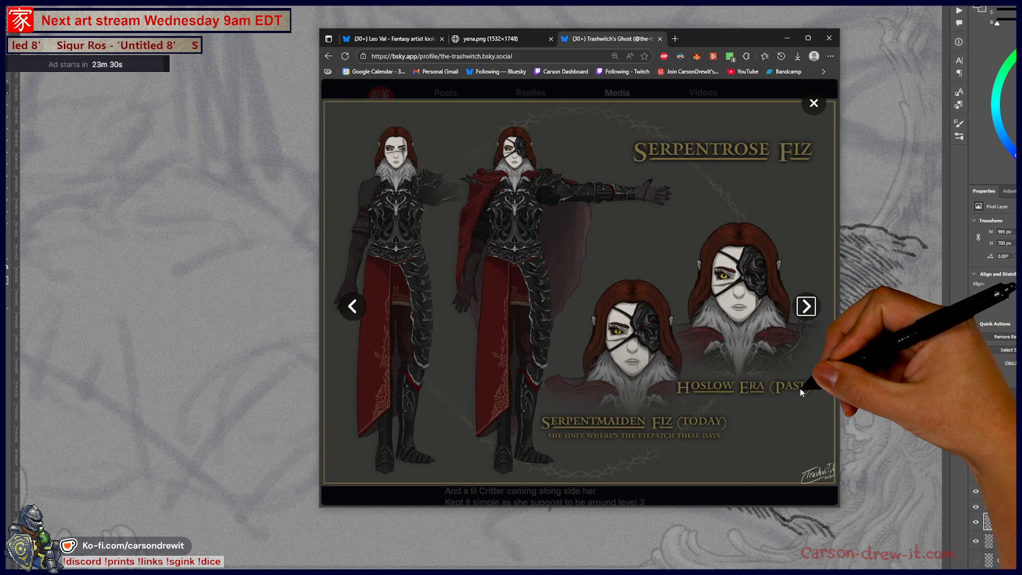
left_click(813, 104)
- View the Fruit Dragon post's images and the Drakolin sketch, then hide the browser
scroll(824, 305, "down", 3)
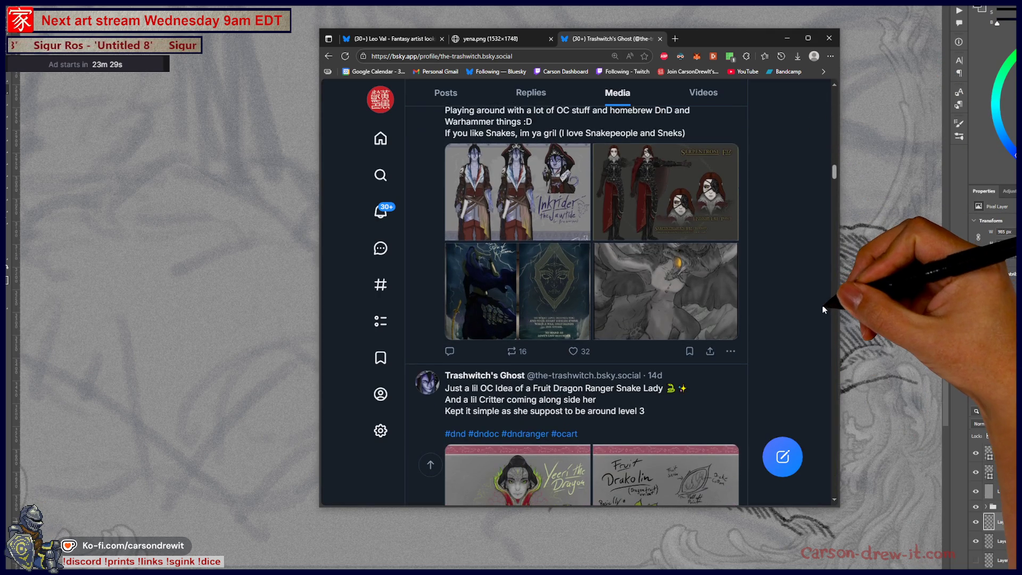
scroll(814, 300, "down", 4)
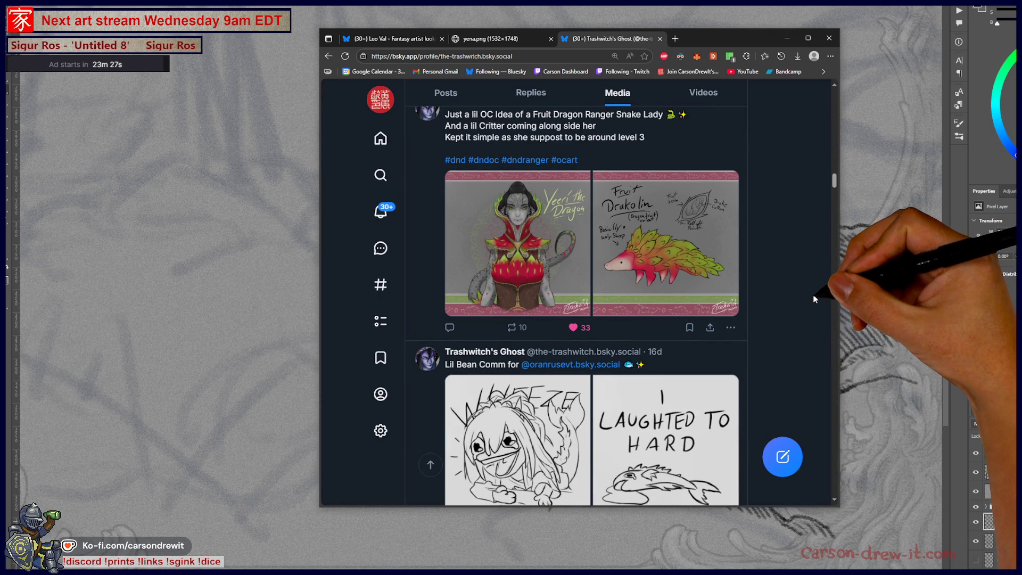
left_click(522, 276)
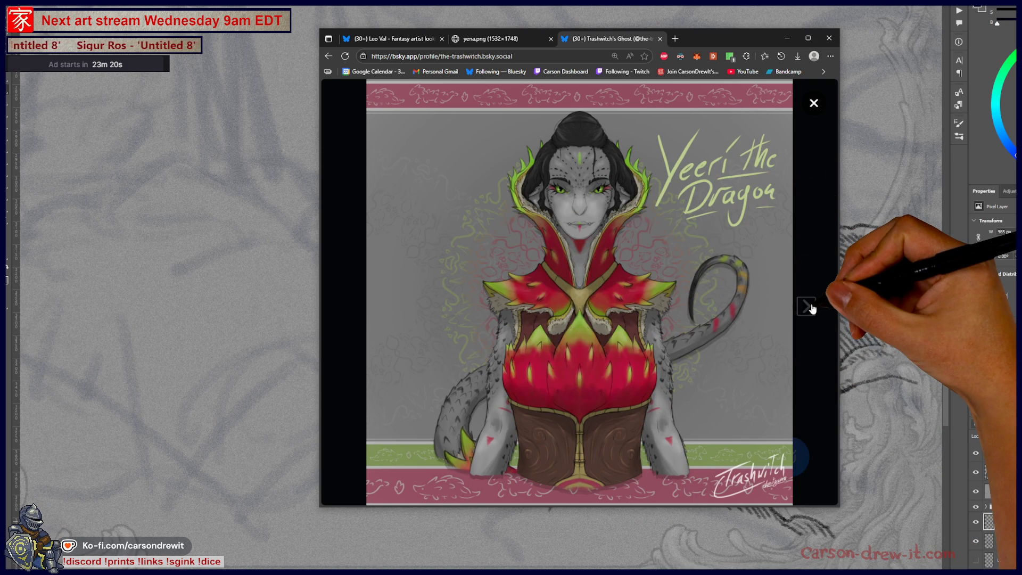
left_click(806, 306)
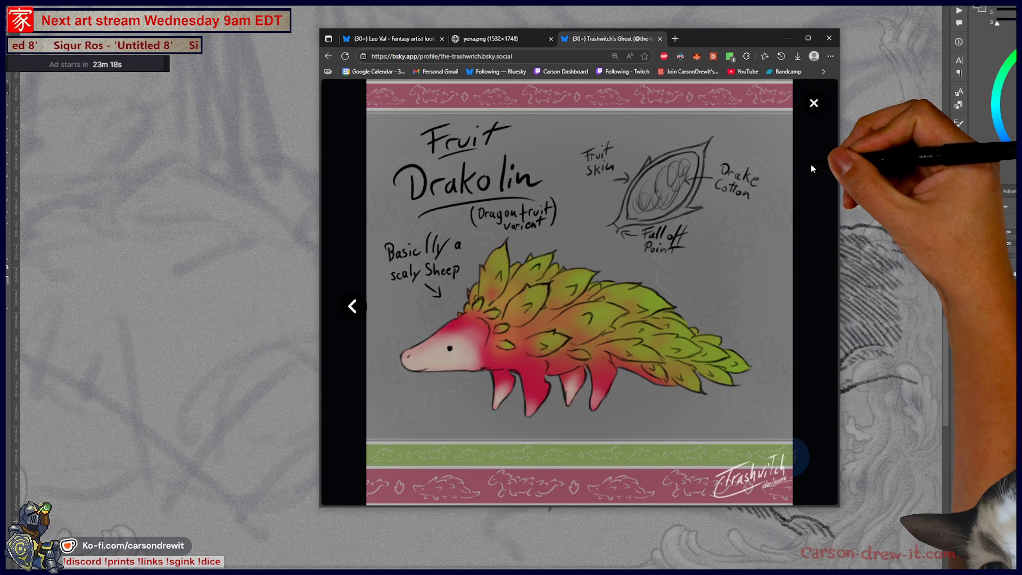
left_click(811, 169)
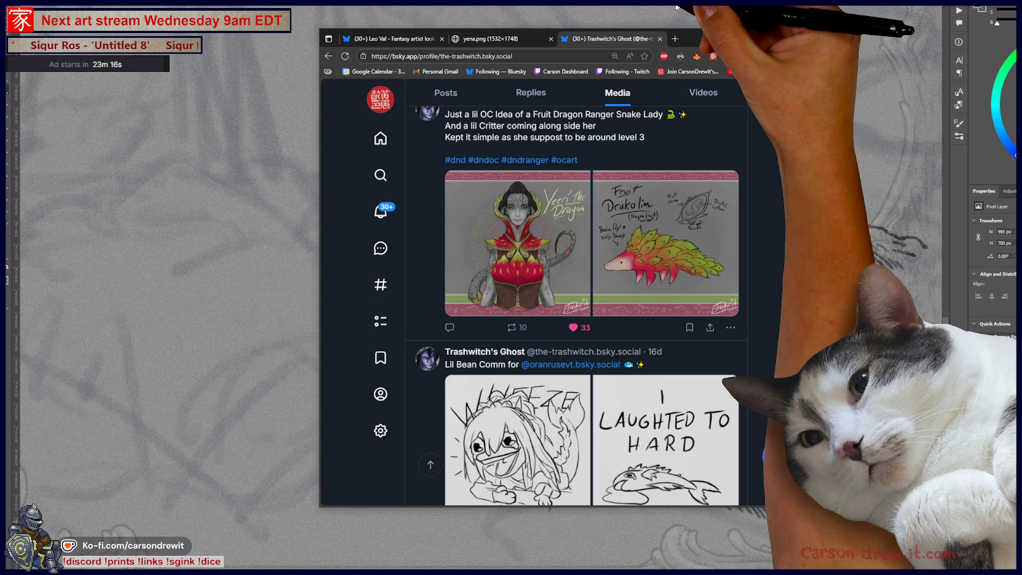
left_click(957, 317)
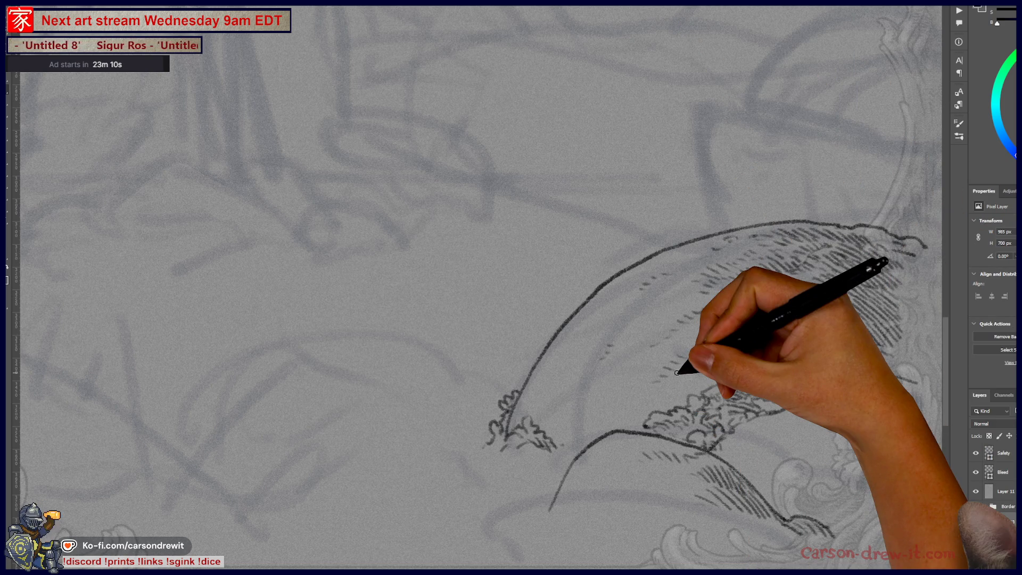
- Ink a curved contour at the mound's left tip and hatch inside its small curve
mouse_move(439, 443)
left_mouse_down()
mouse_move(488, 431)
mouse_move(463, 441)
left_mouse_up()
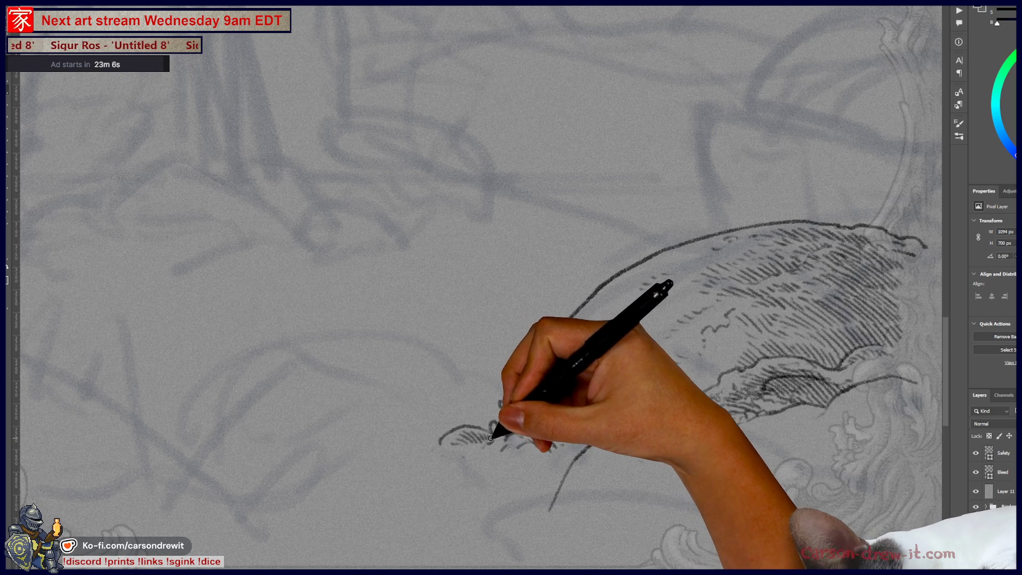
mouse_move(489, 437)
left_mouse_down()
mouse_move(481, 451)
mouse_move(538, 467)
mouse_move(497, 429)
left_mouse_up()
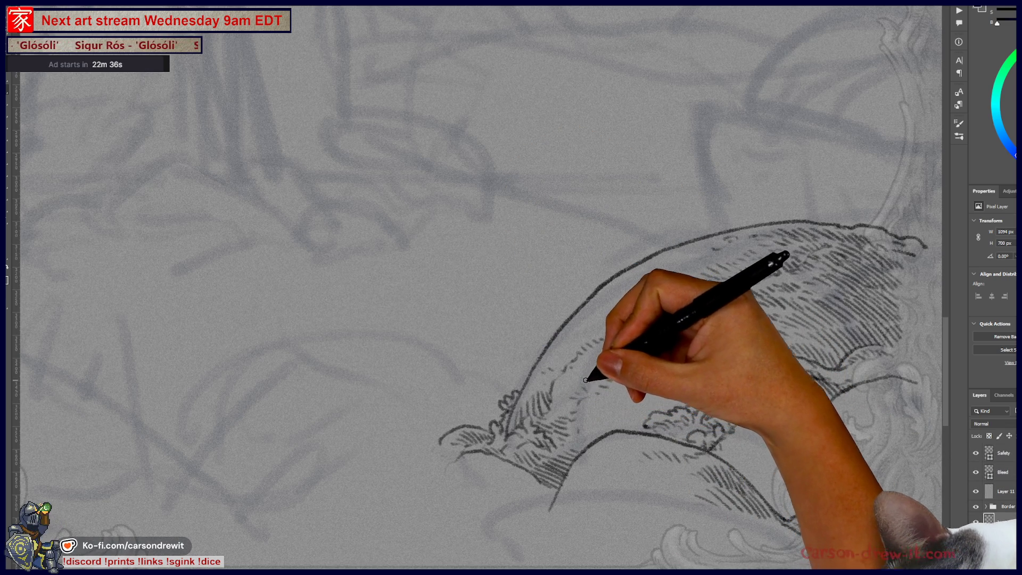
left_click_drag(620, 410, 547, 441)
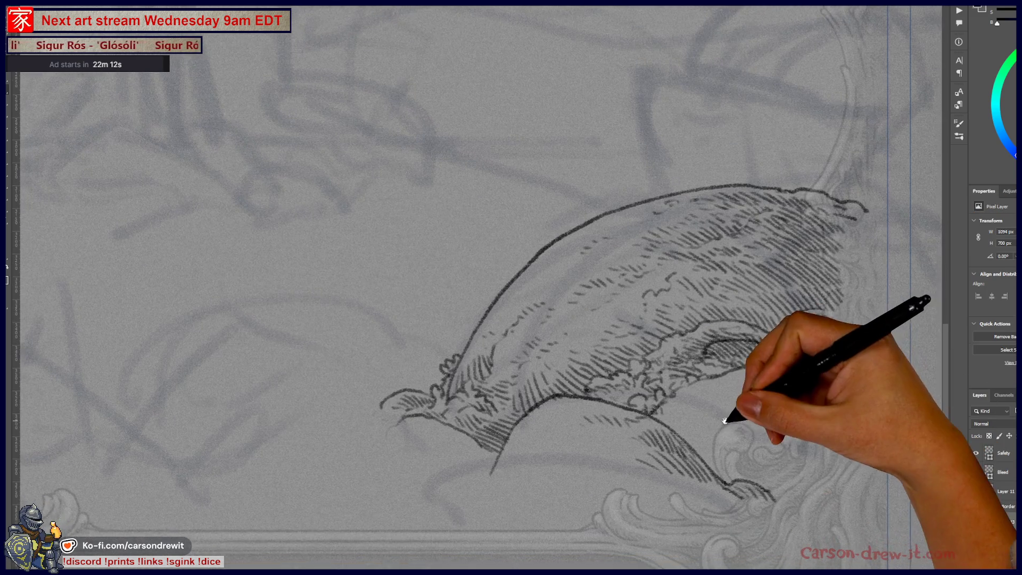
- Add short hatch strokes and a wavy edge along the mound's lower-left slope
left_click_drag(646, 424, 787, 468)
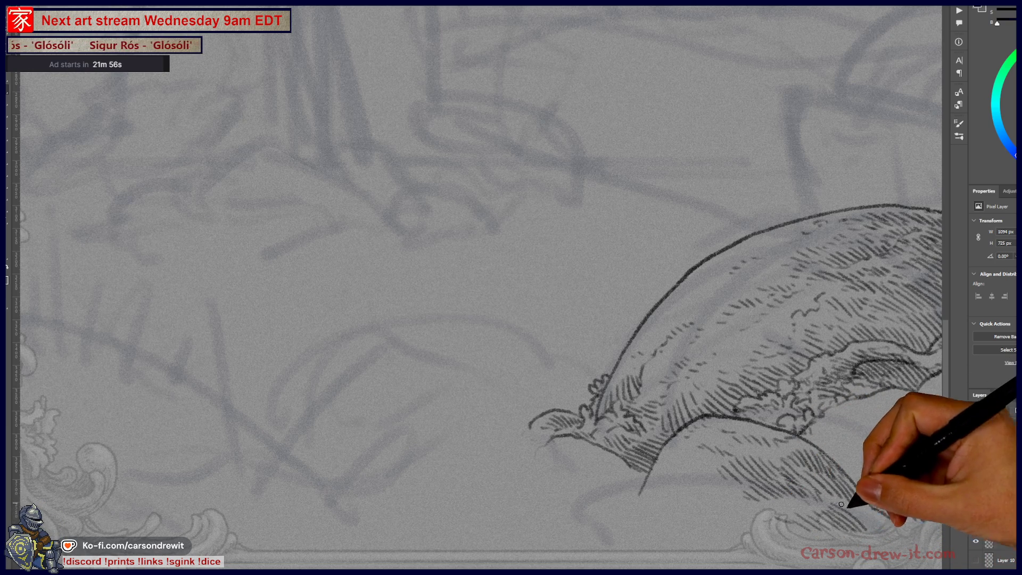
left_click_drag(883, 532, 873, 534)
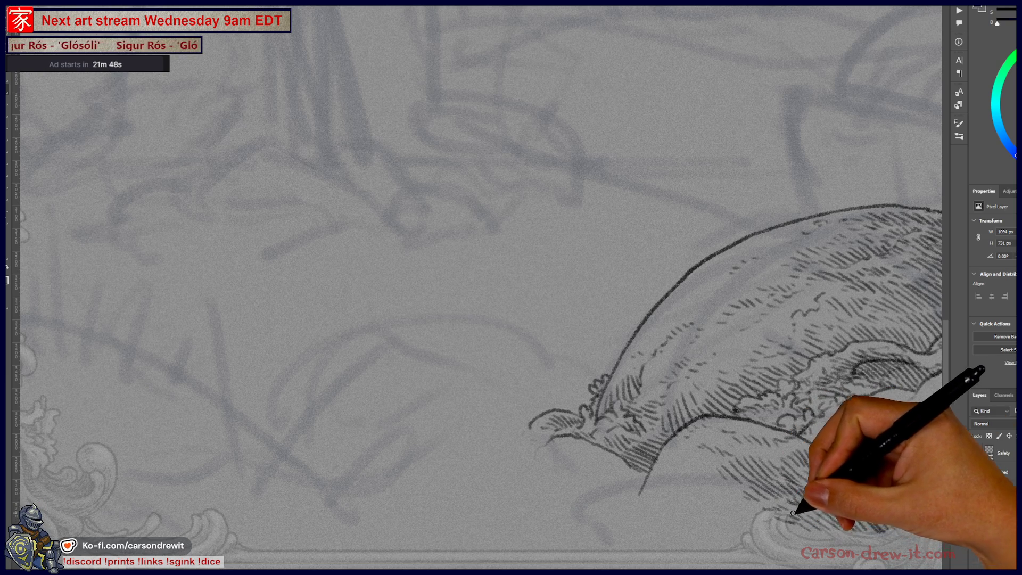
mouse_move(694, 510)
left_mouse_down()
mouse_move(682, 483)
mouse_move(702, 504)
mouse_move(725, 485)
left_mouse_up()
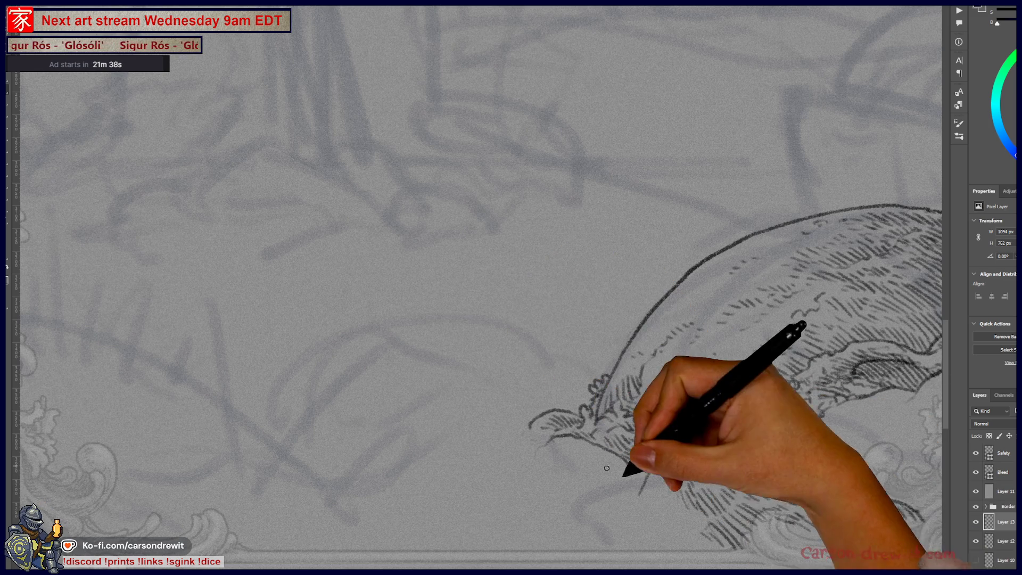
left_click_drag(645, 489, 657, 541)
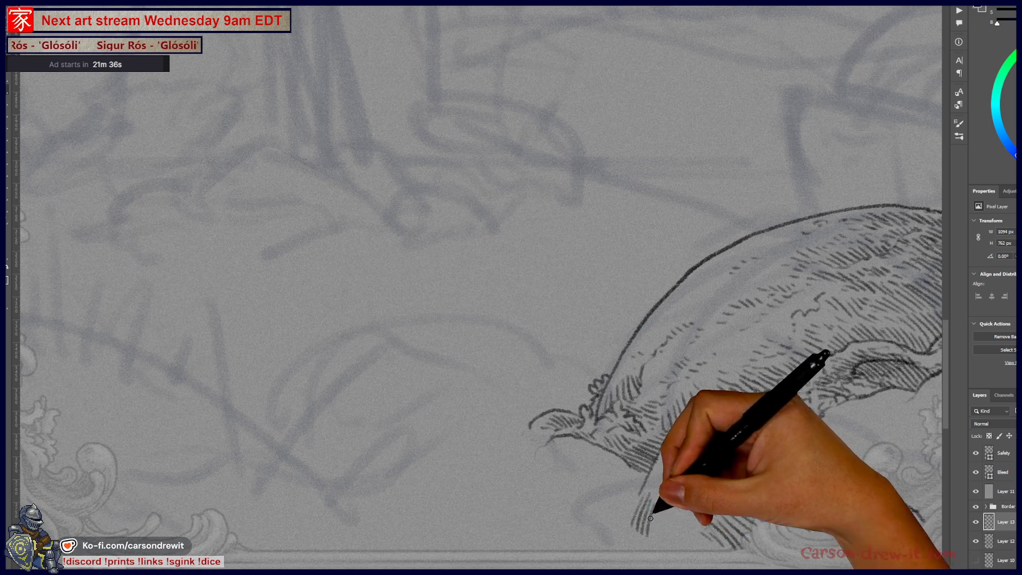
left_click_drag(657, 541, 692, 547)
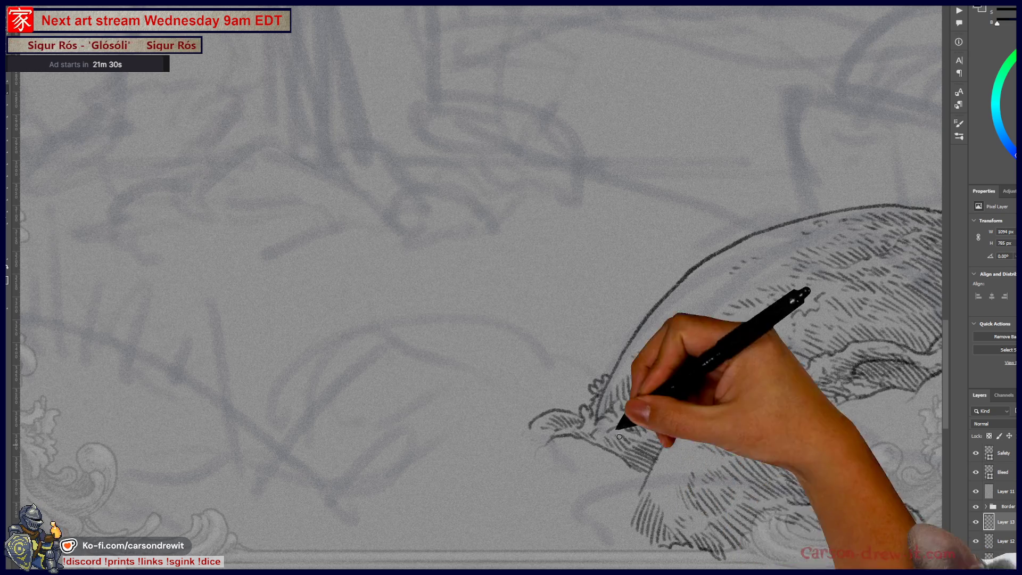
left_click_drag(836, 433, 657, 450)
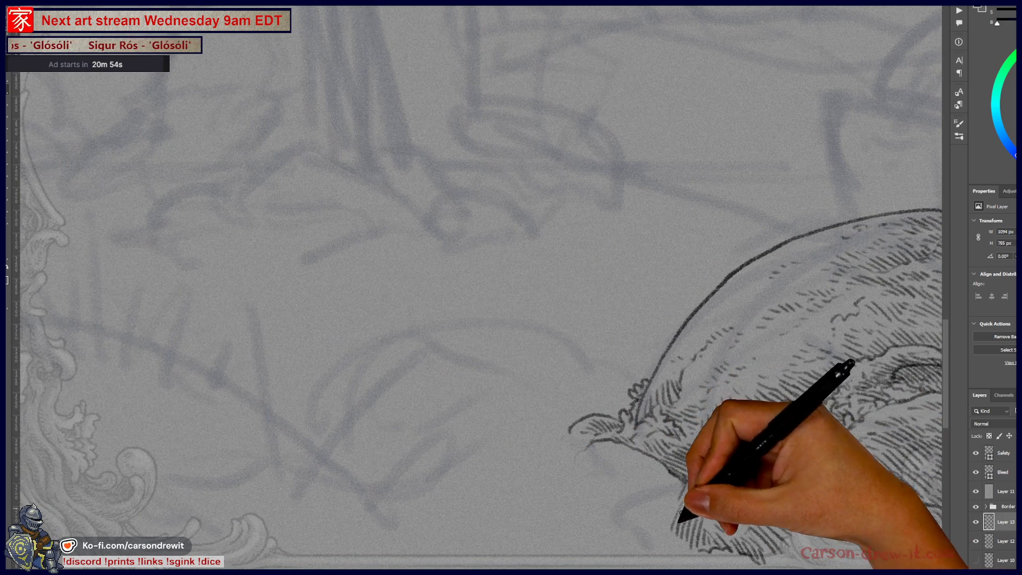
left_click_drag(566, 457, 544, 483)
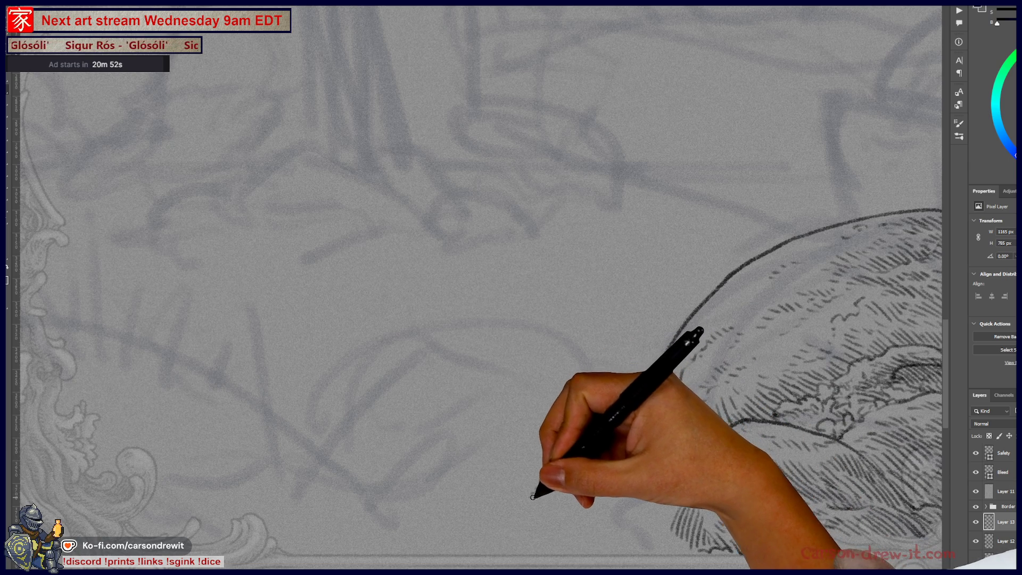
- Draw long sweeping ridge lines from the left down to the mound, with parallel hatching
left_click_drag(639, 383, 666, 532)
mouse_move(269, 406)
left_mouse_down()
mouse_move(566, 456)
mouse_move(625, 412)
left_mouse_up()
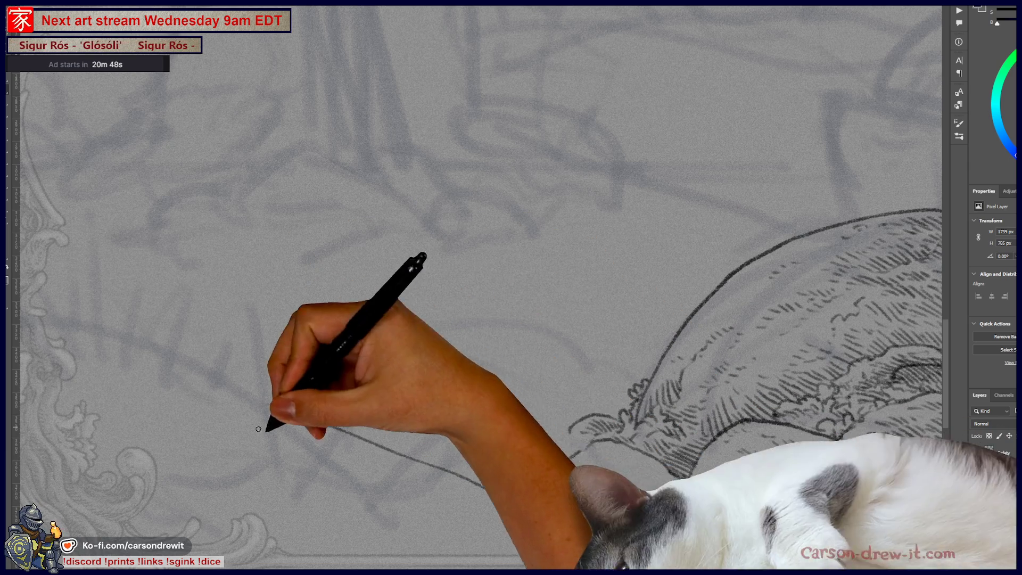
left_click_drag(290, 426, 380, 462)
mouse_move(274, 407)
left_mouse_down()
mouse_move(554, 524)
mouse_move(606, 426)
left_mouse_up()
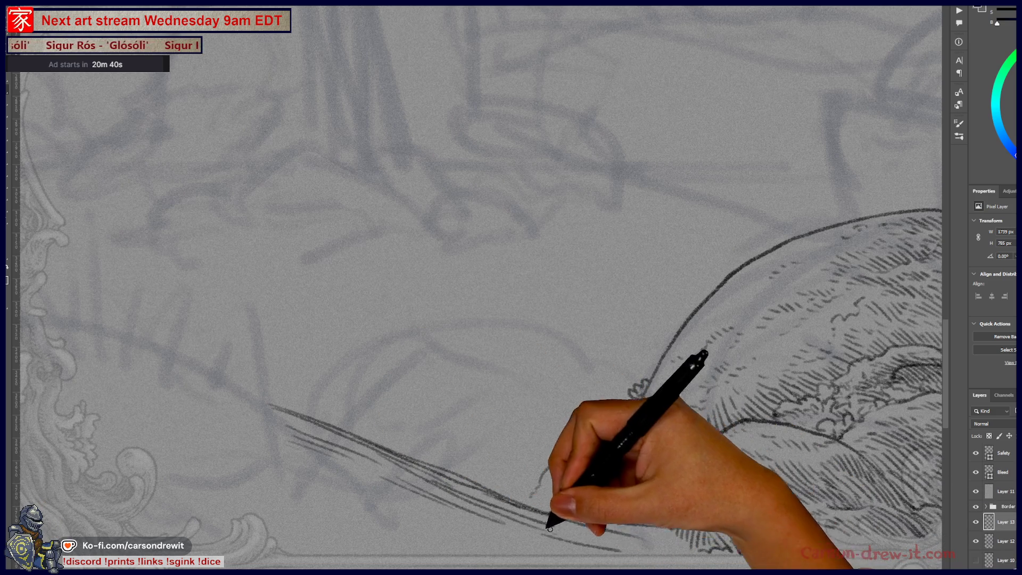
left_click_drag(582, 540, 701, 556)
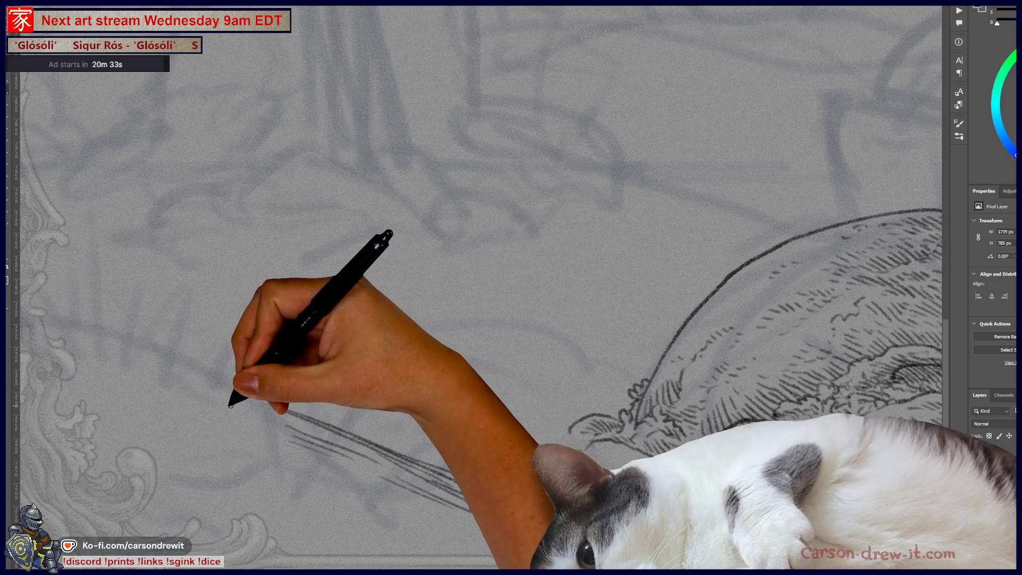
mouse_move(213, 402)
left_mouse_down()
mouse_move(290, 408)
mouse_move(406, 449)
left_mouse_up()
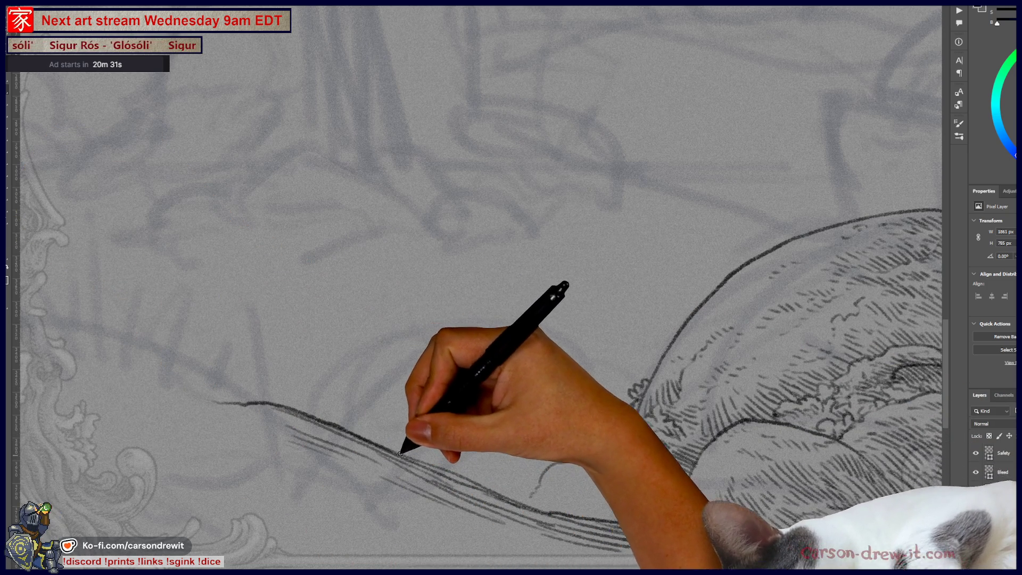
left_click_drag(343, 424, 438, 464)
left_click_drag(376, 441, 456, 473)
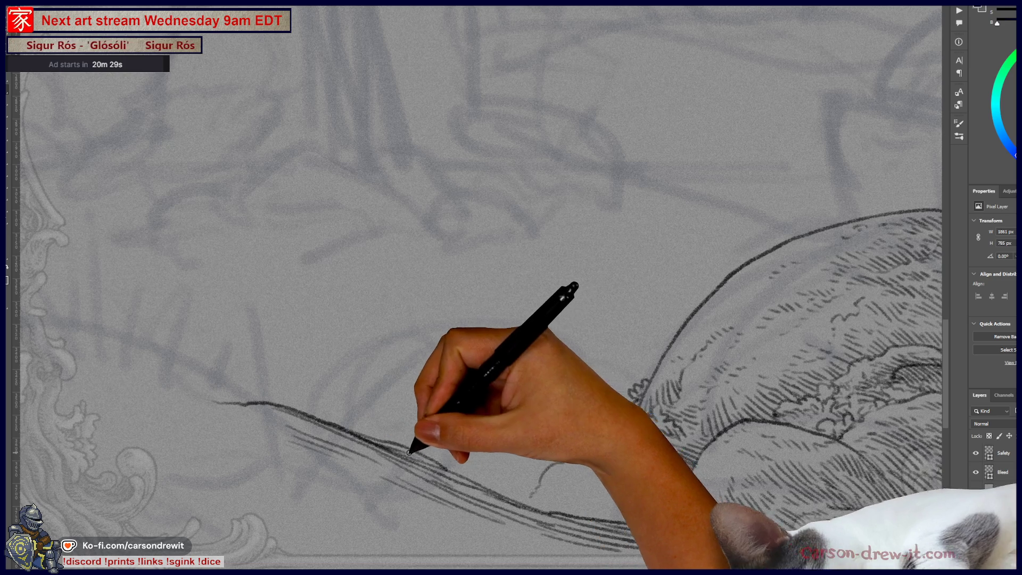
- Add a rising crest line with hatching beside it and a rounded rock at the mound's base
left_click_drag(534, 496, 639, 388)
left_click_drag(548, 513, 661, 536)
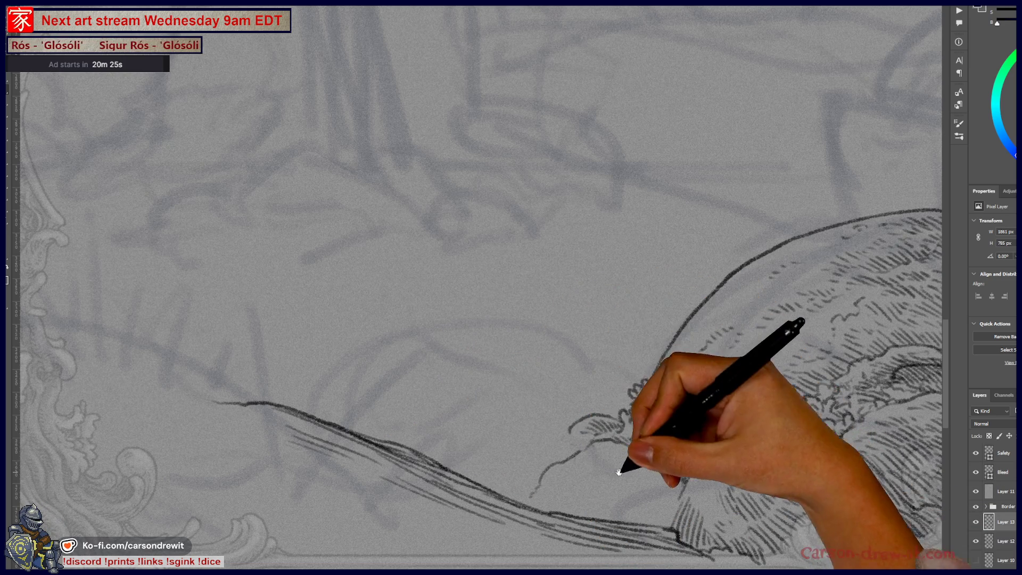
left_click_drag(620, 468, 697, 401)
mouse_move(620, 402)
left_mouse_down()
mouse_move(606, 426)
mouse_move(692, 375)
mouse_move(713, 330)
left_mouse_up()
left_click_drag(694, 402, 722, 396)
left_click_drag(774, 435, 787, 456)
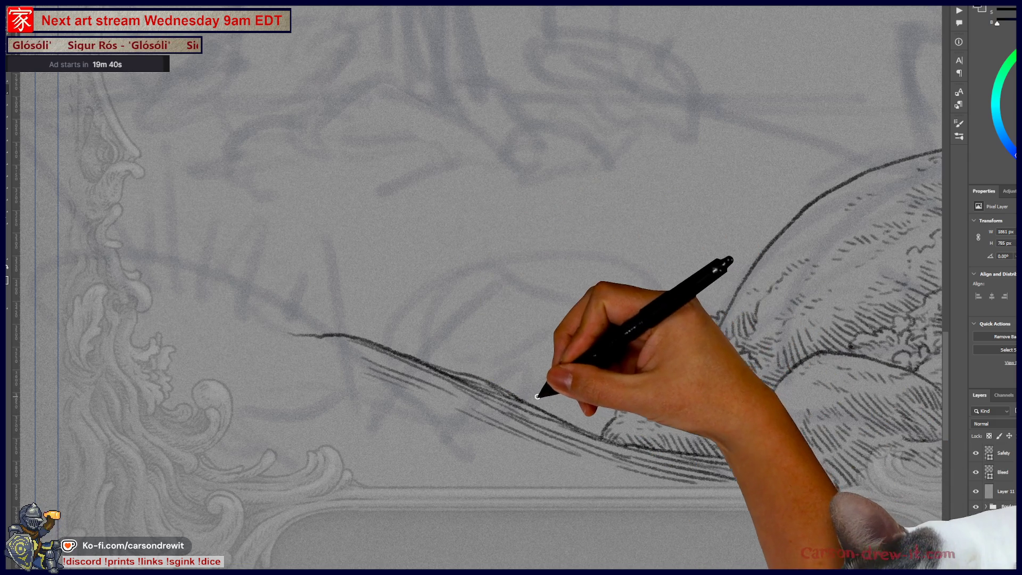
mouse_move(532, 404)
left_mouse_down()
mouse_move(588, 347)
mouse_move(646, 363)
left_mouse_up()
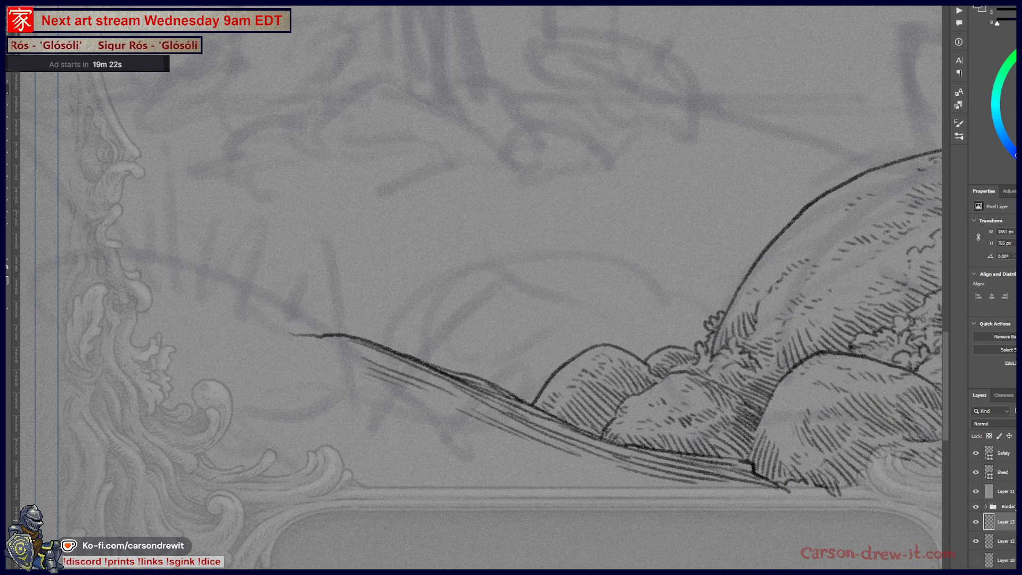
- Ink the curling branch at the ridge's left end, undoing a bad curve, then fit the page
key("ctrl+minus")
key("ctrl+minus")
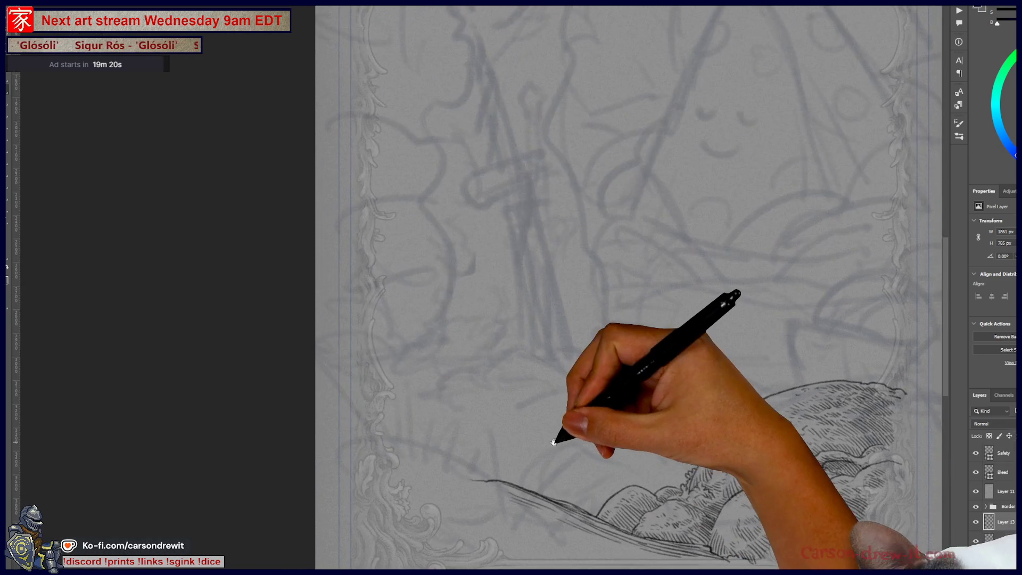
key("ctrl+plus")
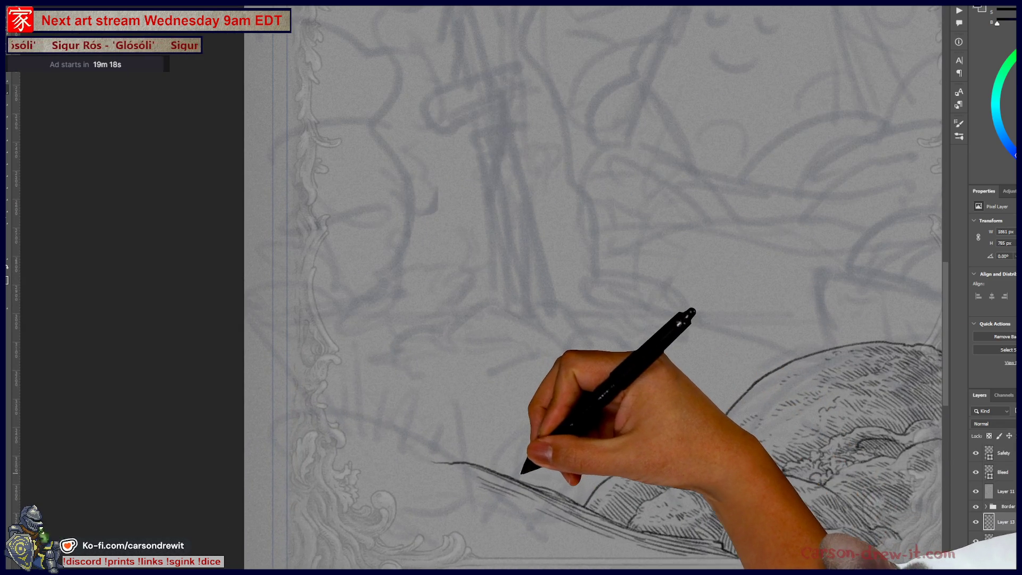
left_click_drag(515, 468, 475, 426)
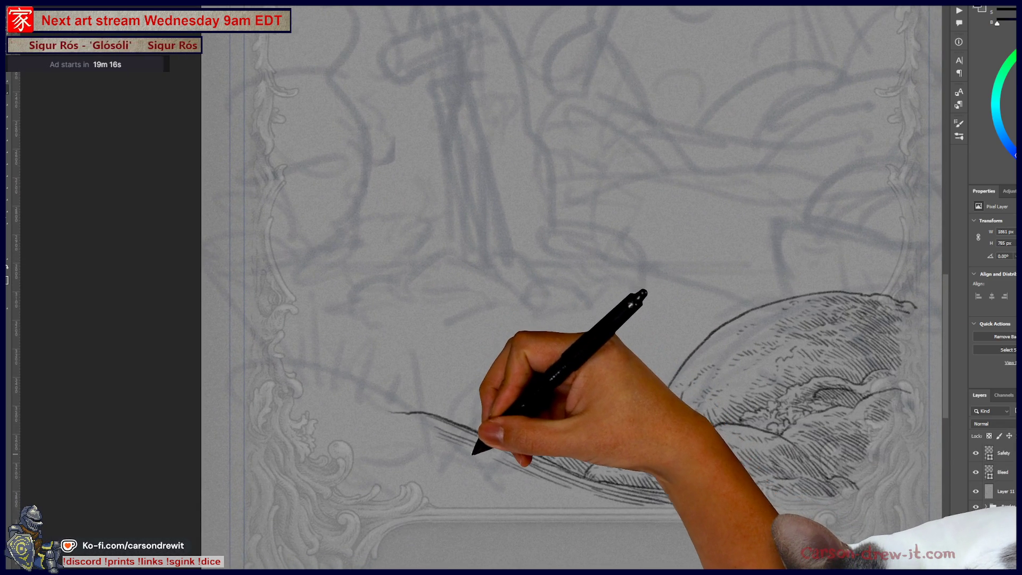
key("ctrl+plus")
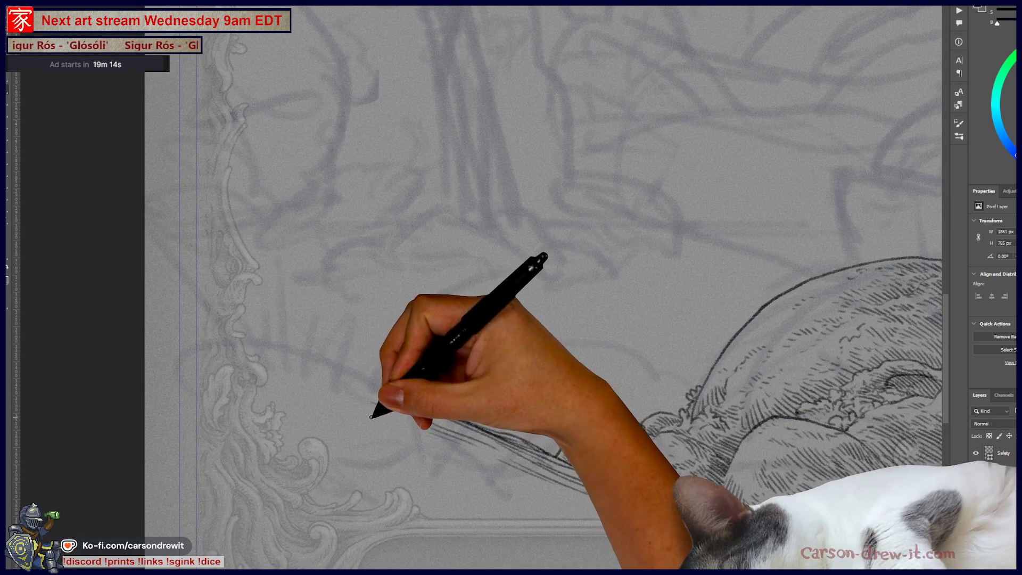
left_click_drag(380, 410, 390, 409)
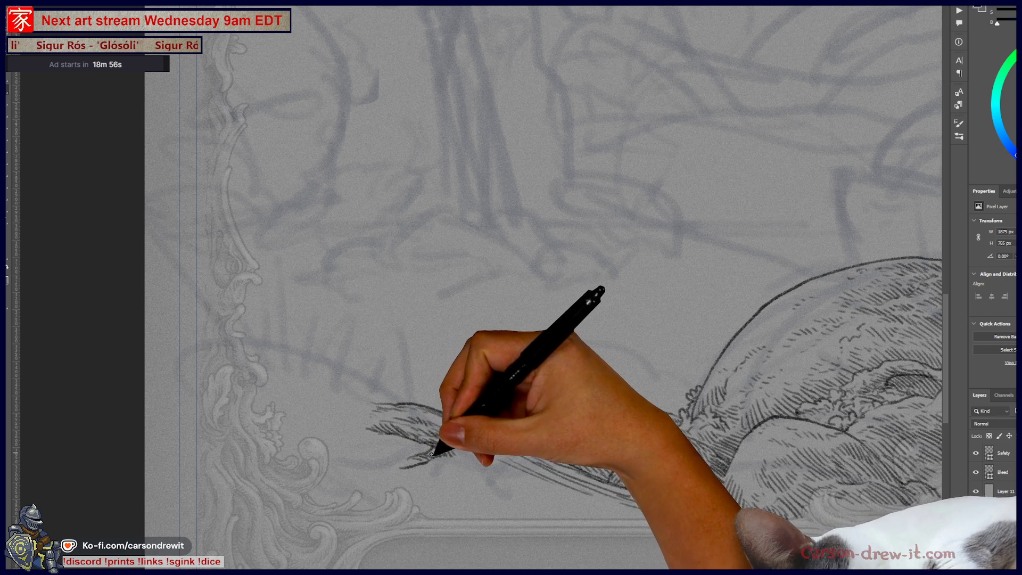
mouse_move(409, 457)
left_mouse_down()
mouse_move(282, 387)
mouse_move(389, 453)
left_mouse_up()
key("ctrl+z")
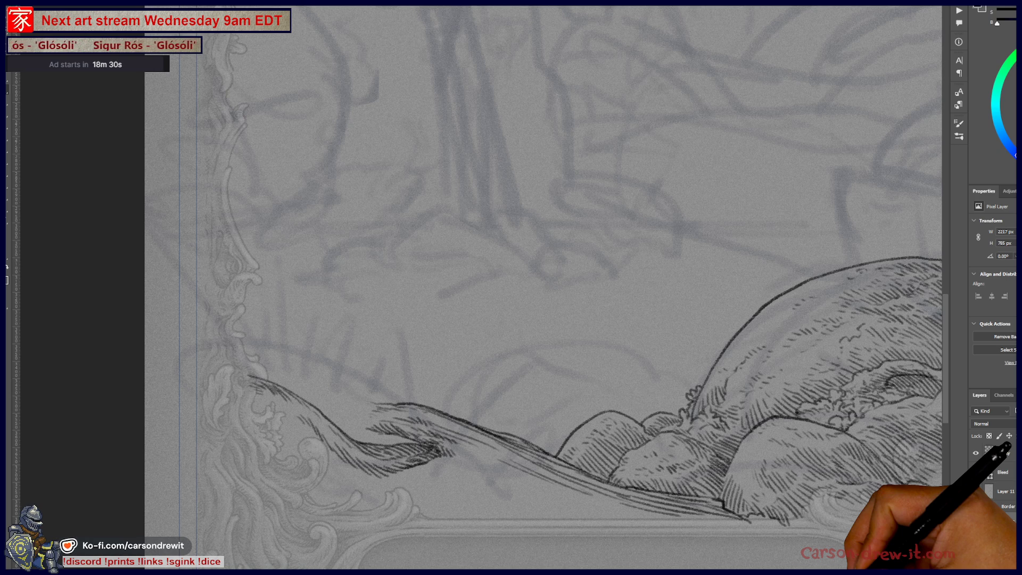
key("ctrl+0")
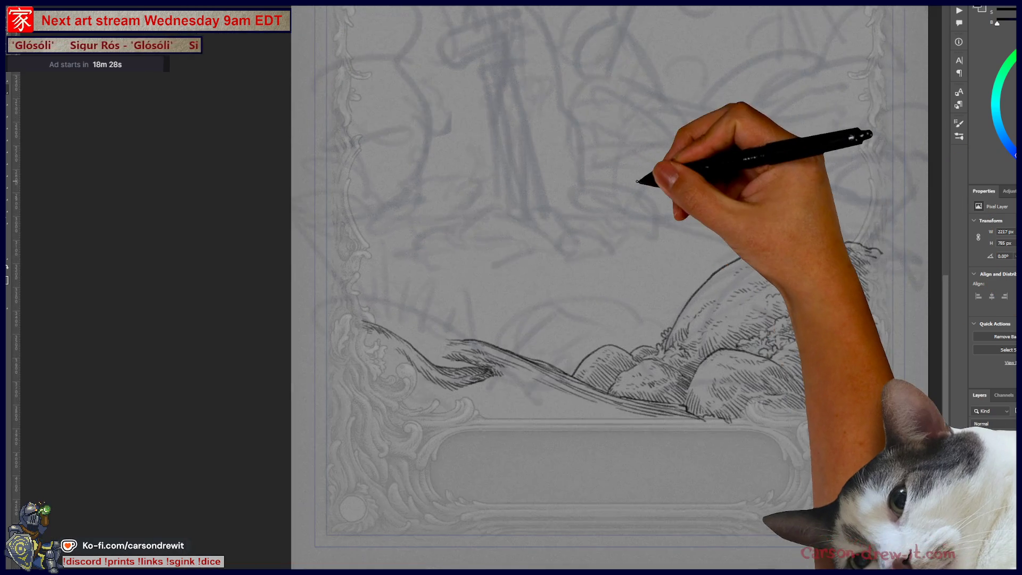
left_click_drag(637, 181, 548, 376)
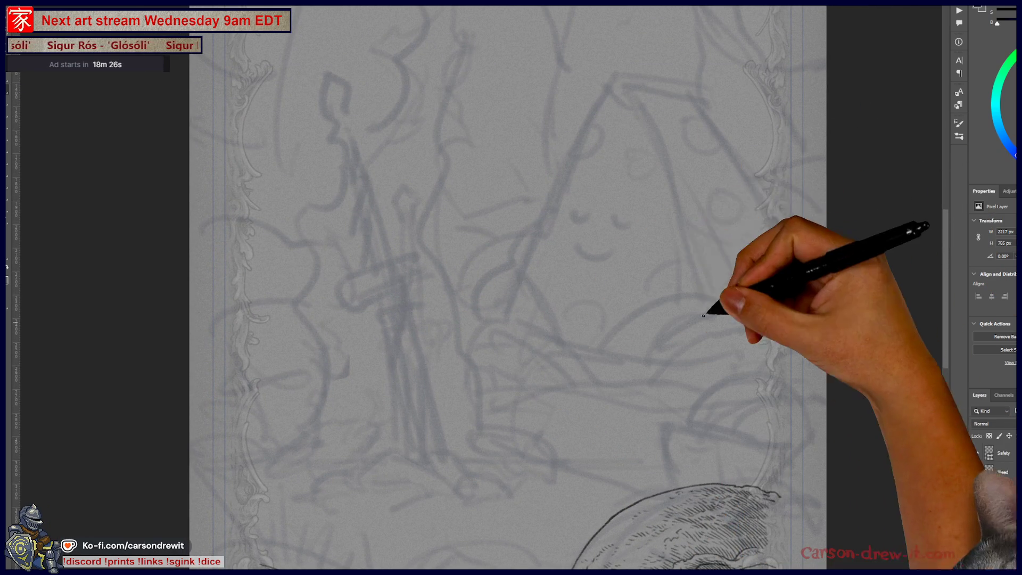
left_click_drag(650, 326, 711, 139)
left_click_drag(534, 279, 456, 474)
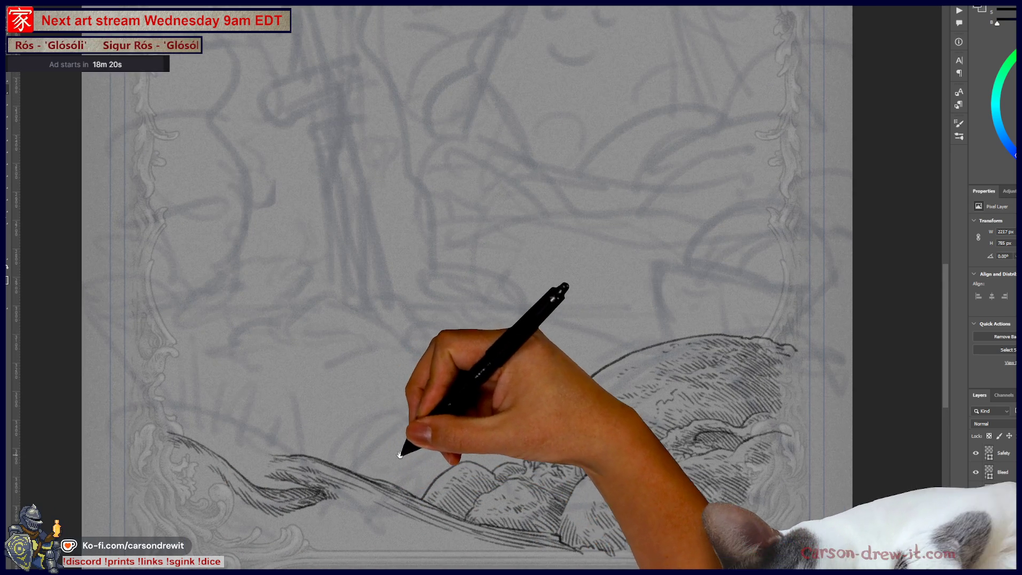
mouse_move(410, 445)
left_mouse_down()
mouse_move(458, 420)
mouse_move(472, 400)
left_mouse_up()
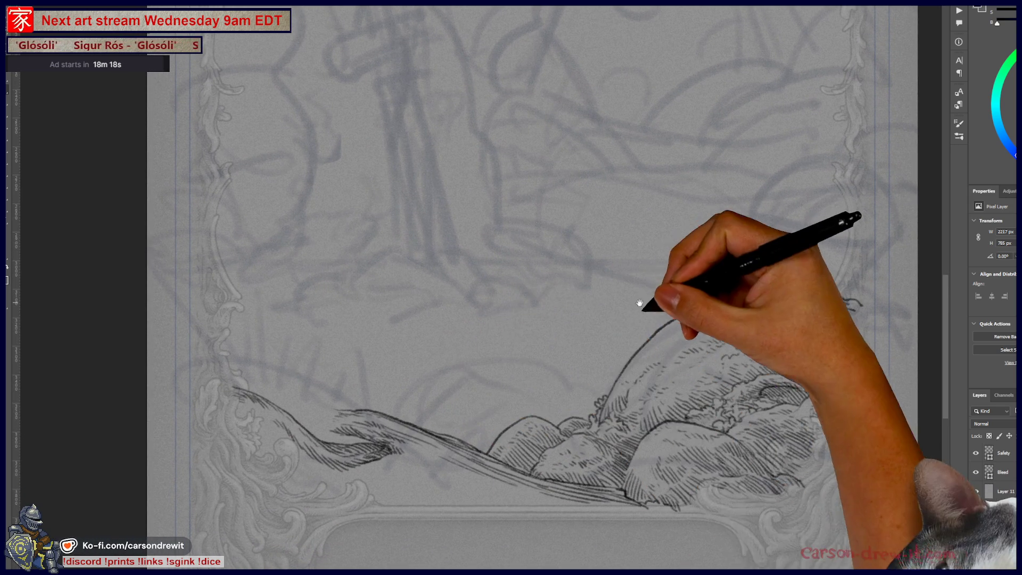
left_click_drag(640, 302, 787, 124)
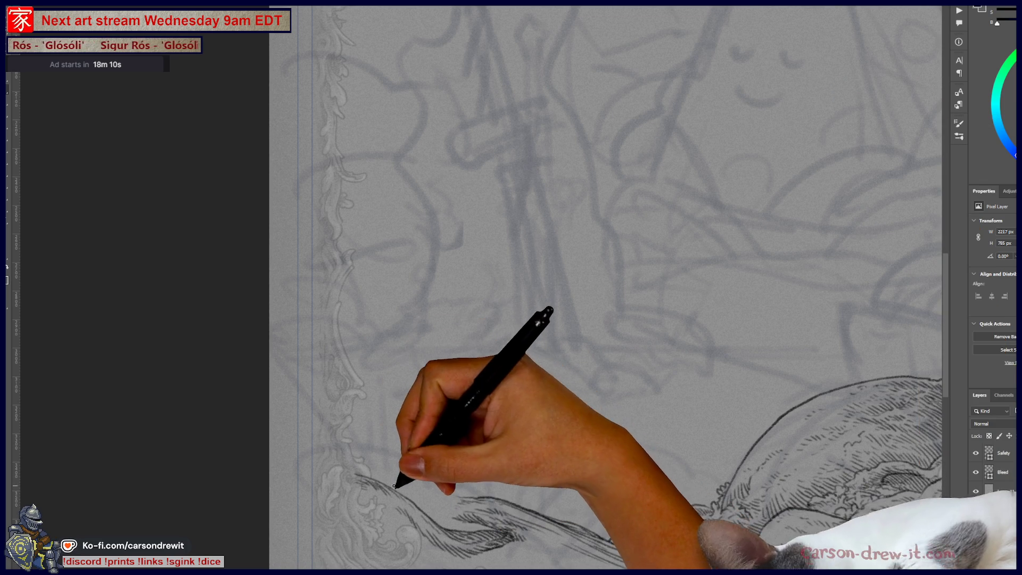
left_click_drag(554, 447, 525, 361)
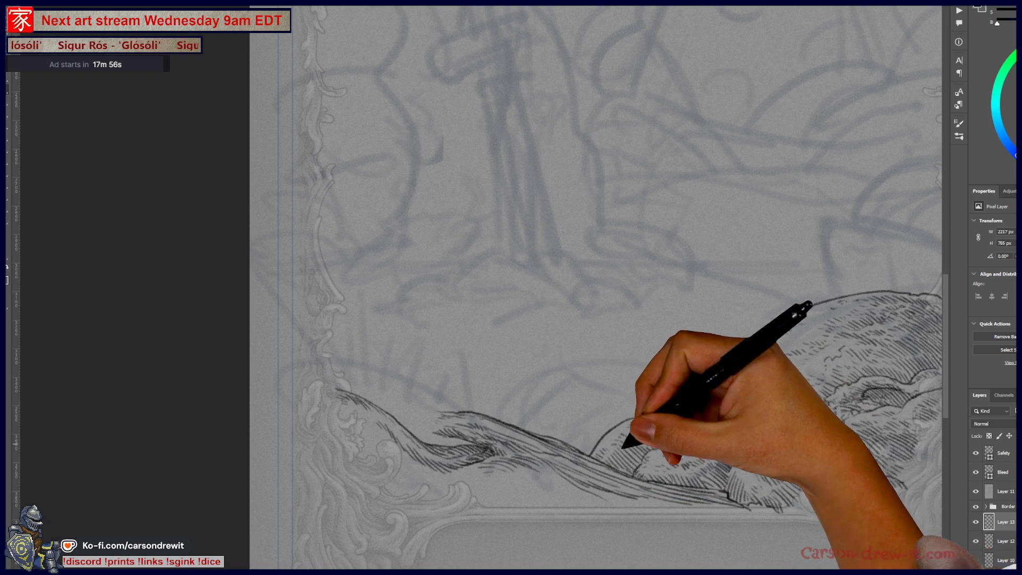
left_click_drag(625, 125, 542, 136)
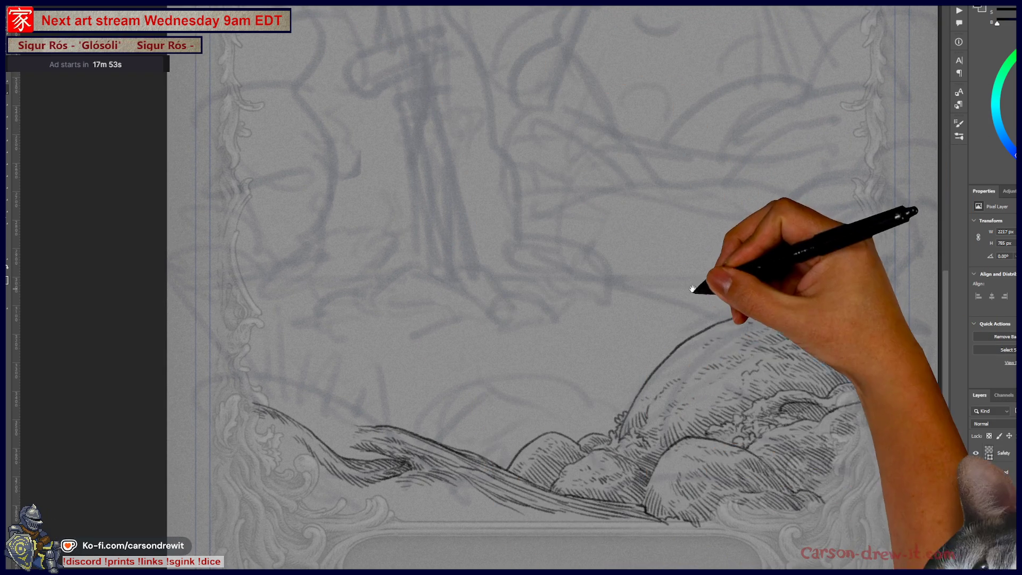
left_click_drag(692, 289, 679, 501)
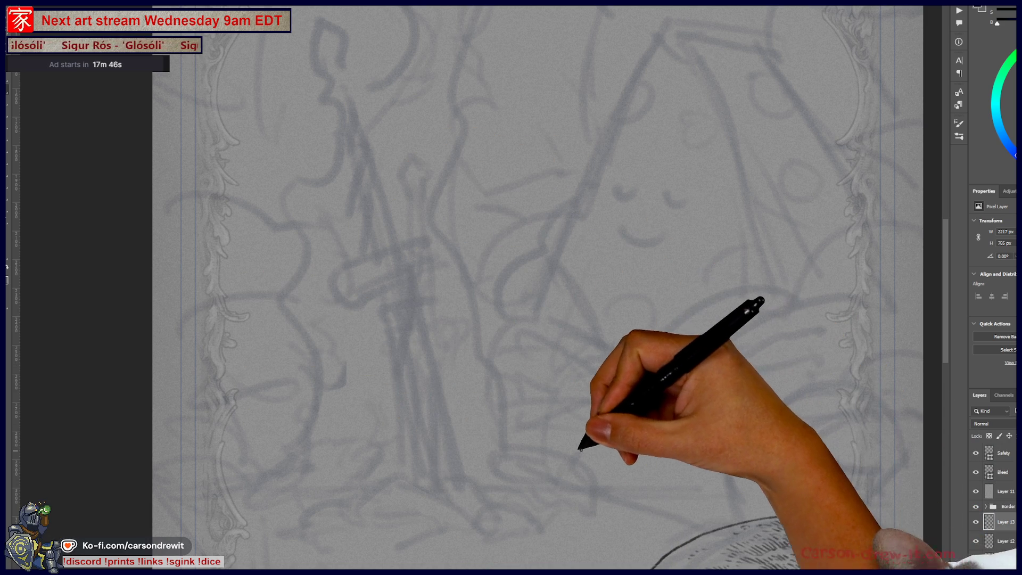
mouse_move(543, 445)
left_mouse_down()
mouse_move(657, 246)
mouse_move(648, 286)
left_mouse_up()
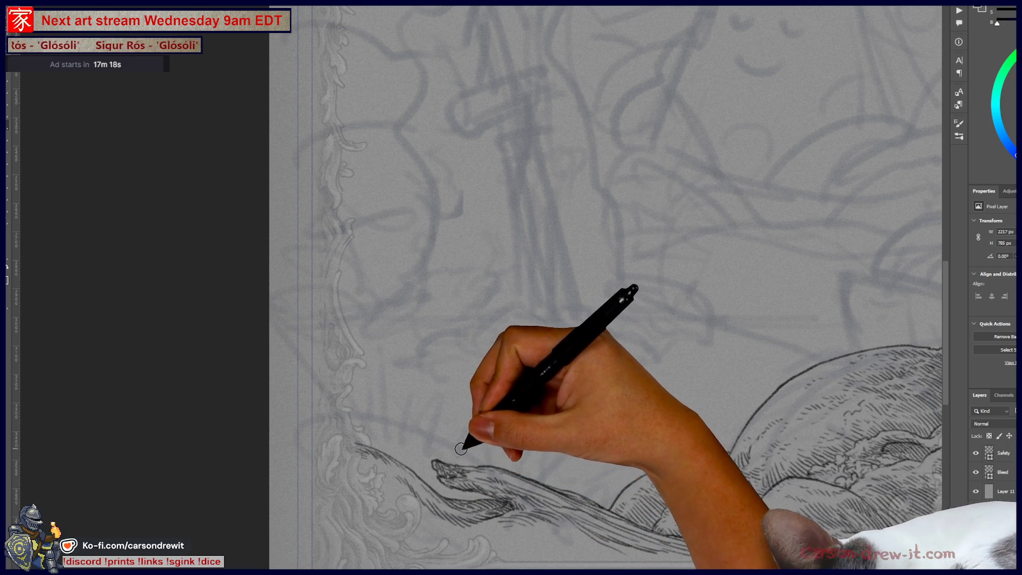
- Densely hatch the curling left branch and extend parallel hatching along the lower wave branch
left_click_drag(447, 447, 514, 333)
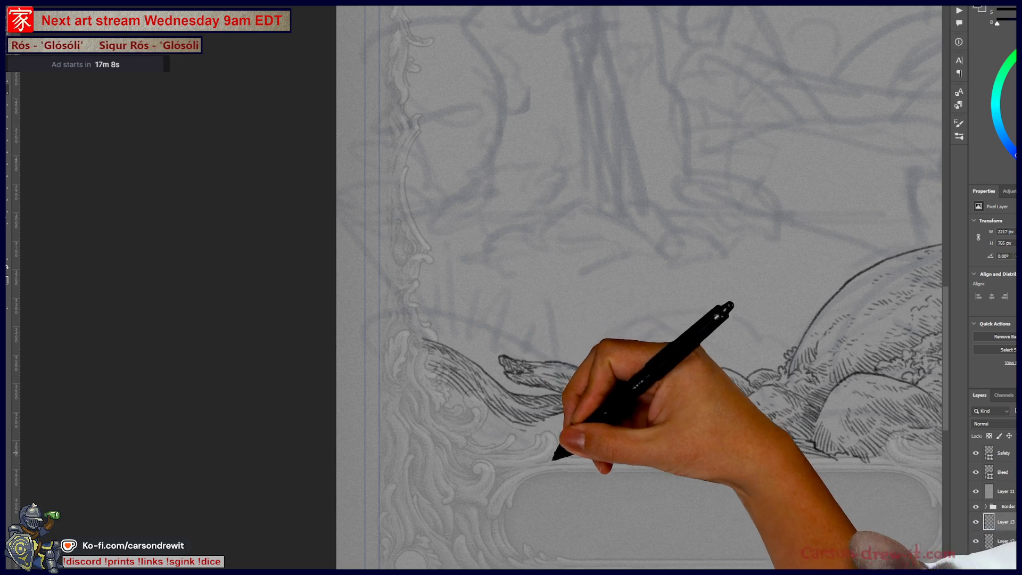
mouse_move(452, 404)
left_mouse_down()
mouse_move(456, 388)
mouse_move(483, 418)
left_mouse_up()
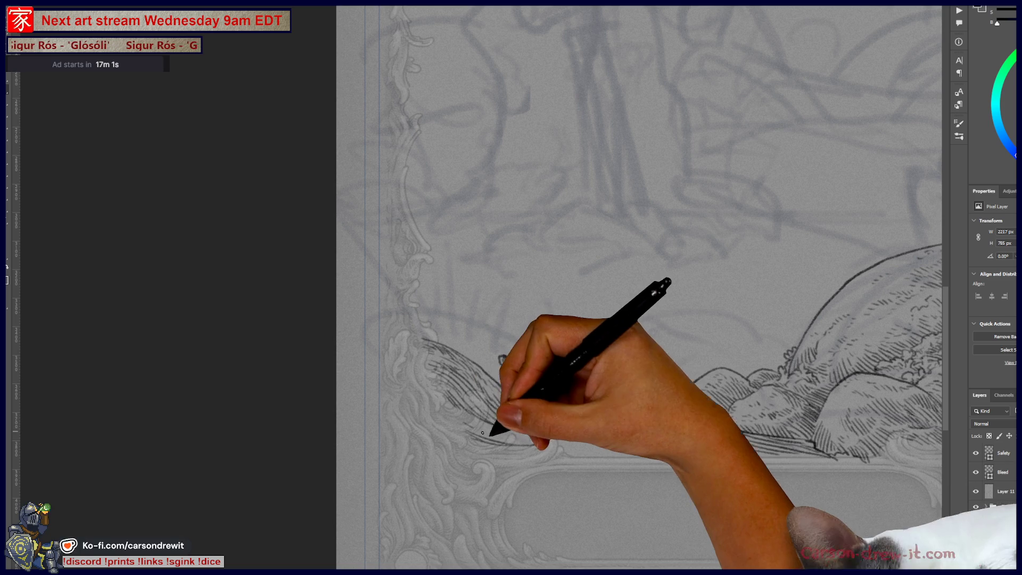
left_click_drag(469, 431, 499, 432)
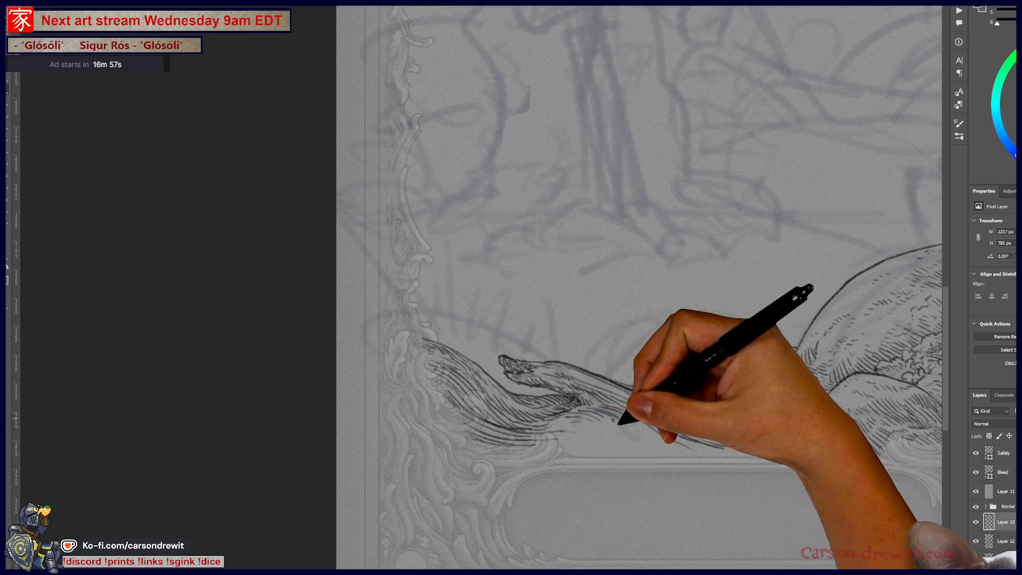
mouse_move(556, 424)
left_mouse_down()
mouse_move(668, 456)
mouse_move(638, 426)
mouse_move(673, 422)
mouse_move(695, 444)
mouse_move(776, 452)
left_mouse_up()
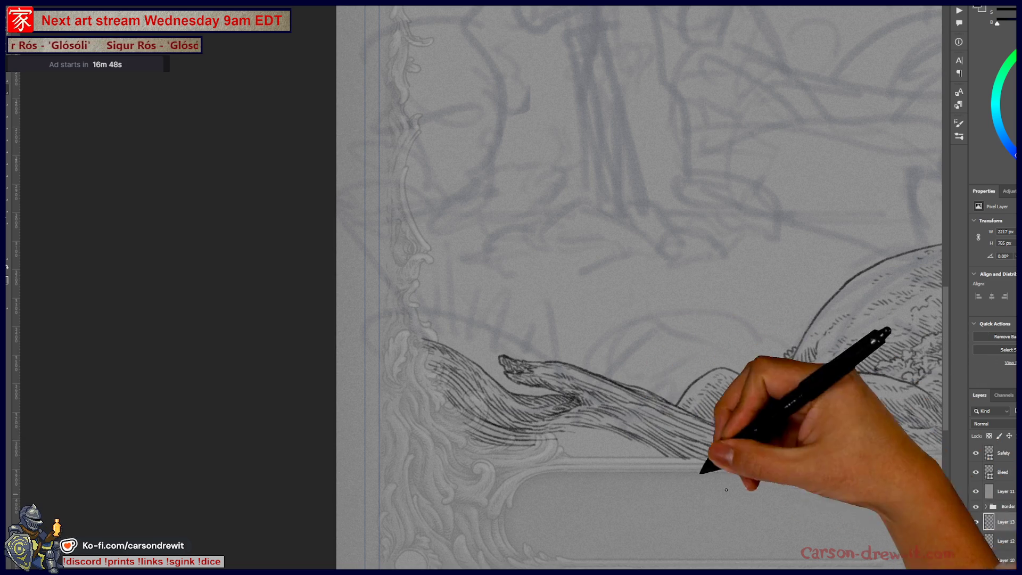
mouse_move(497, 441)
left_mouse_down()
mouse_move(534, 450)
mouse_move(479, 438)
mouse_move(567, 456)
left_mouse_up()
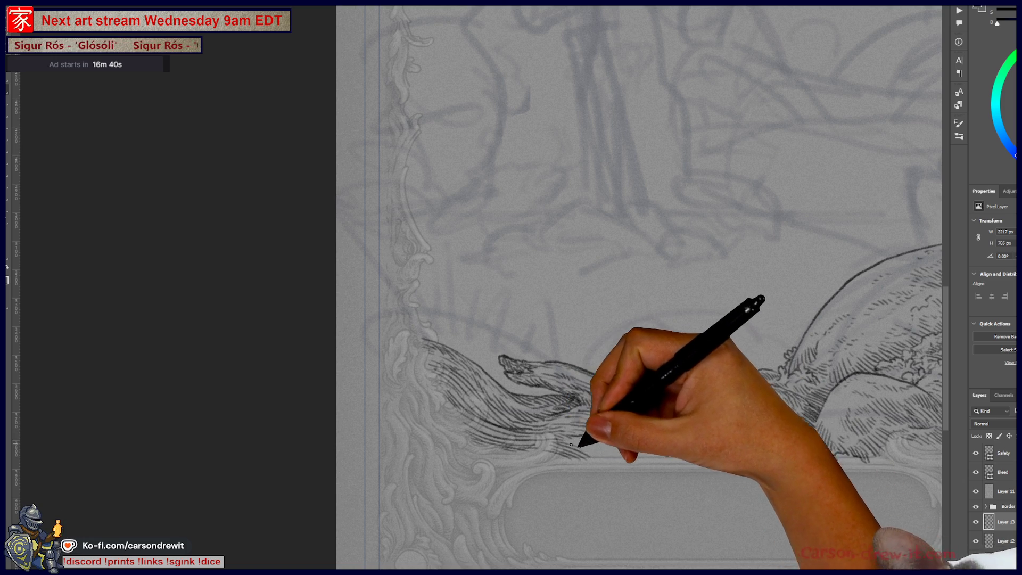
mouse_move(623, 438)
left_mouse_down()
mouse_move(637, 454)
mouse_move(684, 461)
left_mouse_up()
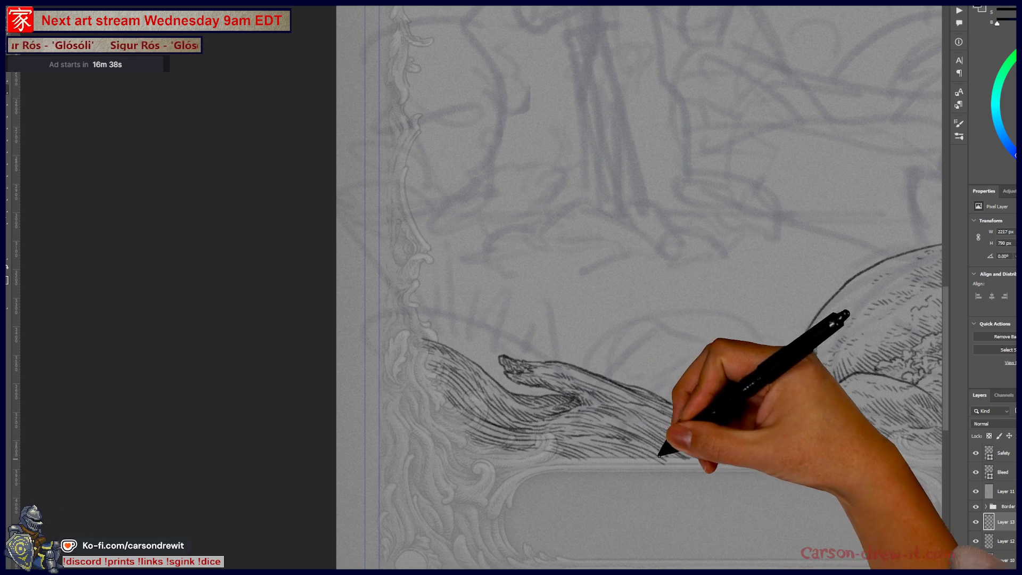
left_click_drag(777, 498, 574, 524)
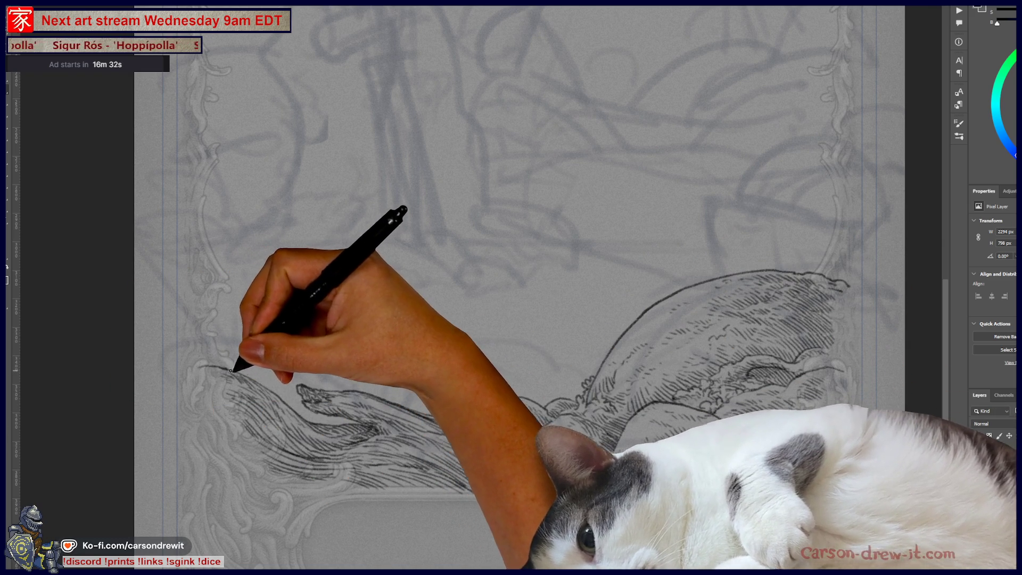
- Draw a loose bowl-shaped outline around the wave and mound, undoing two false strokes
left_click_drag(228, 365, 225, 303)
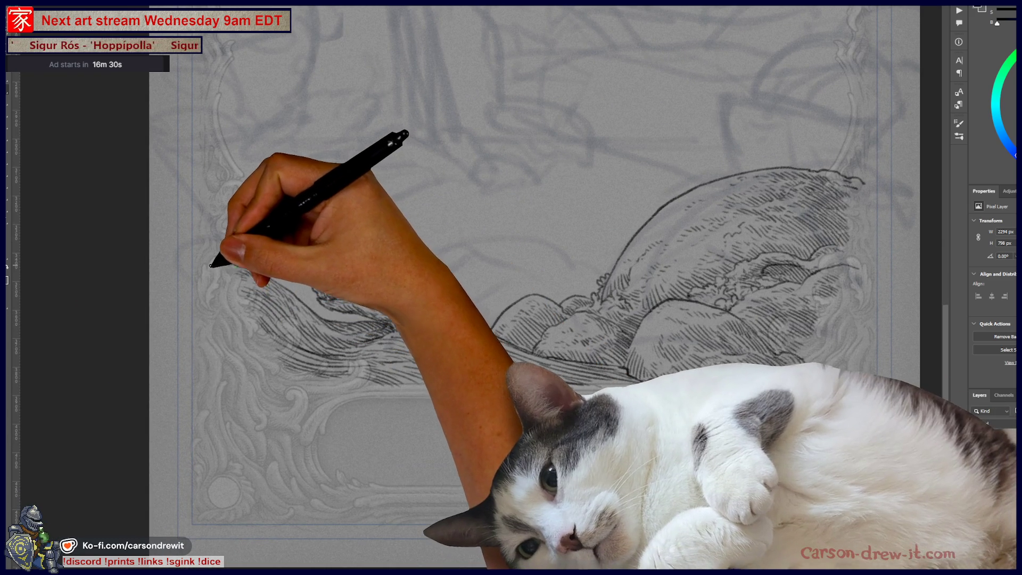
left_click_drag(234, 264, 450, 454)
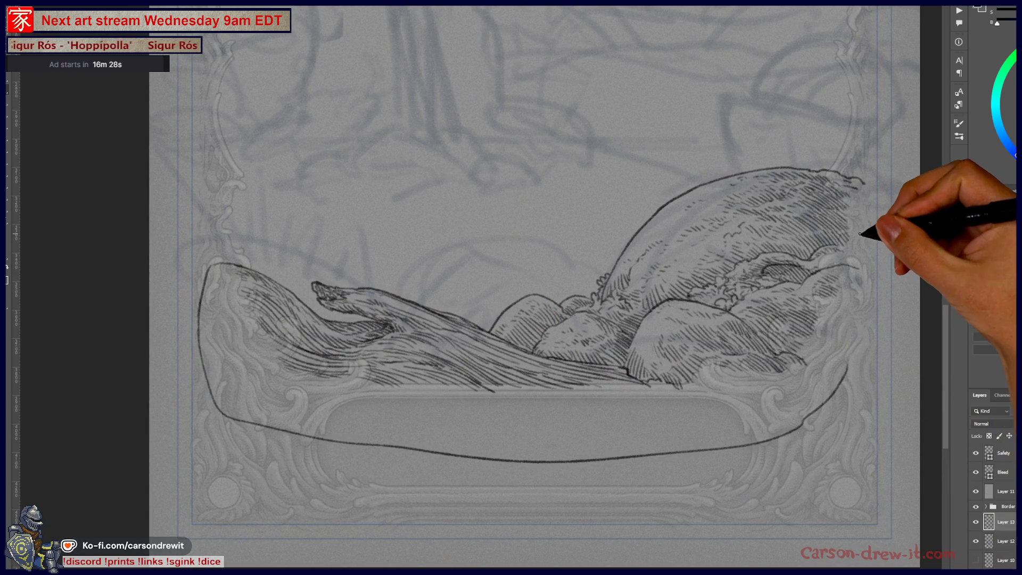
key("ctrl+z")
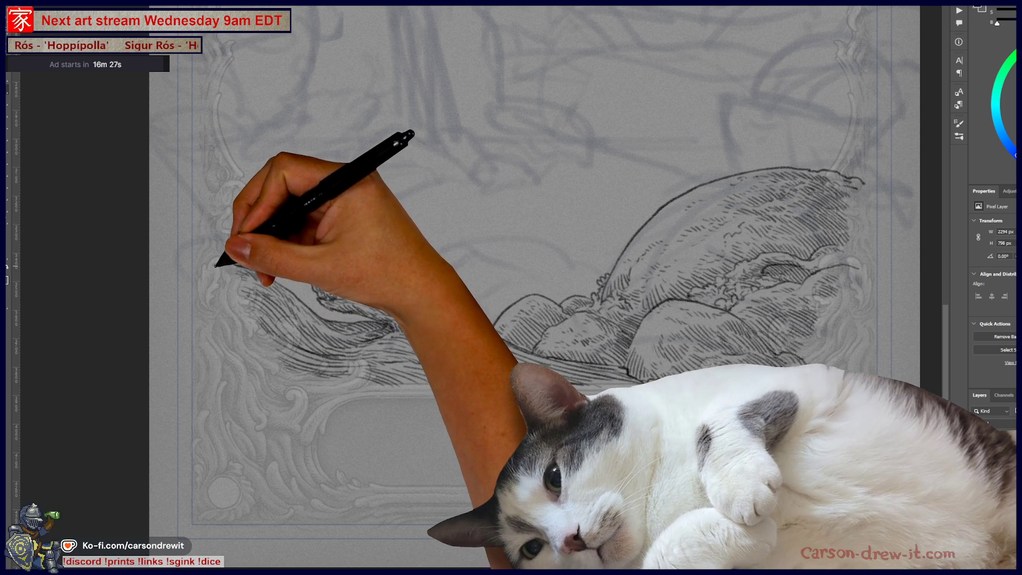
left_click_drag(218, 264, 205, 457)
key("ctrl+z")
mouse_move(211, 263)
left_mouse_down()
mouse_move(460, 438)
mouse_move(865, 189)
left_mouse_up()
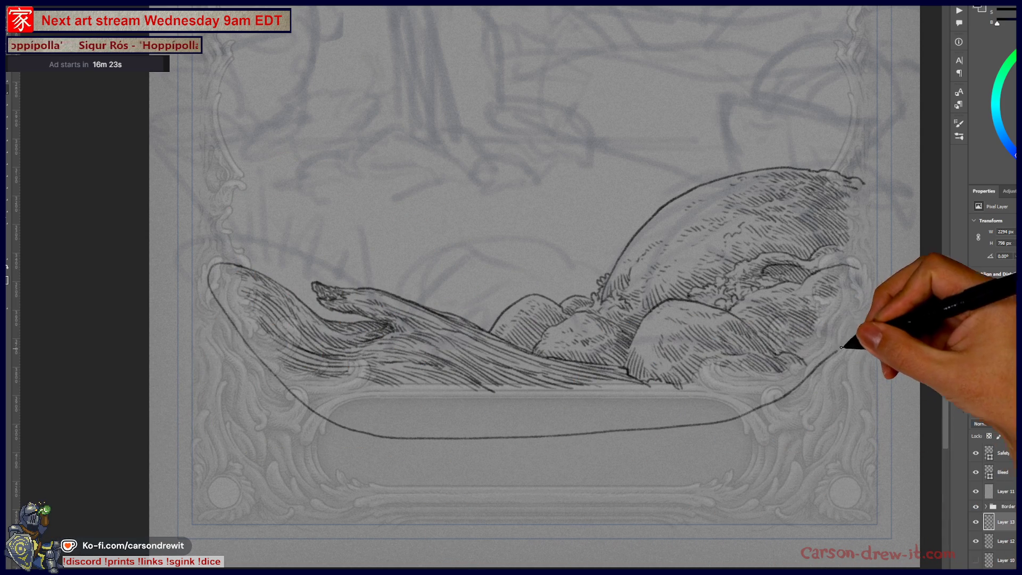
- Add hatching to the wave shapes inside the outline
left_click_drag(714, 324, 749, 459)
scroll(624, 283, "down", 3)
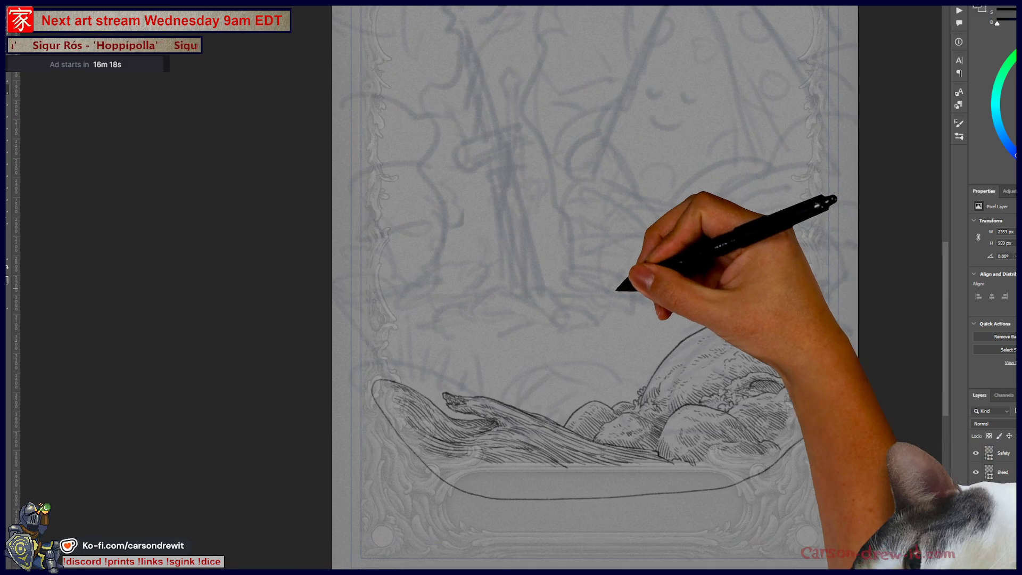
scroll(583, 456, "up", 2)
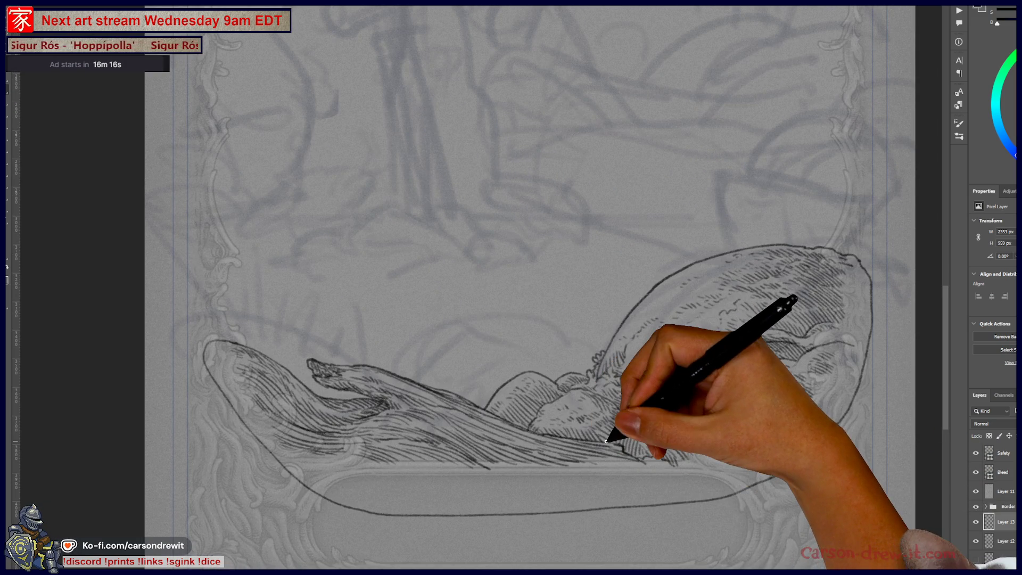
left_click_drag(583, 455, 597, 389)
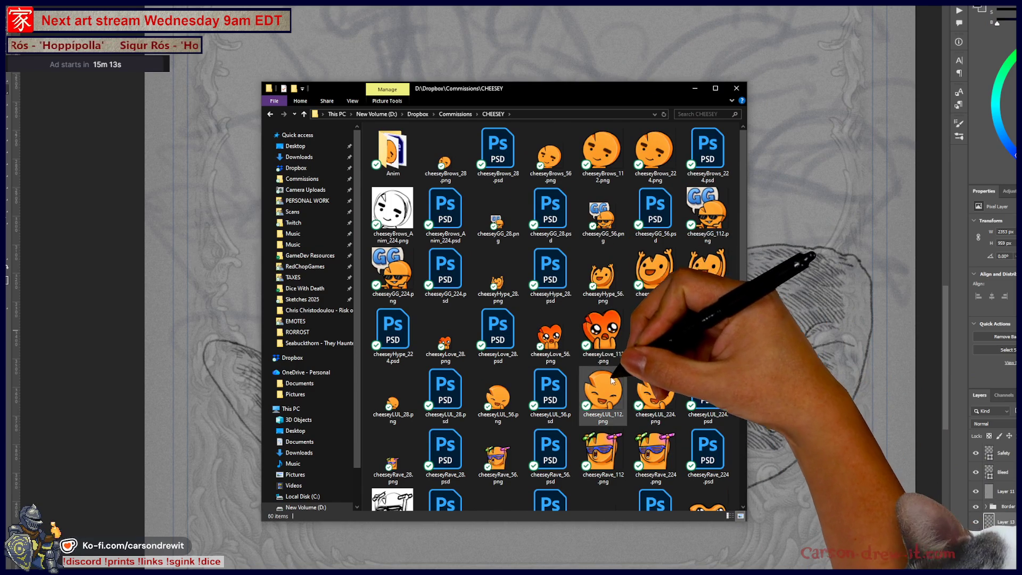
- Preview the cheeseyLUL_112.png emote enlarged in Photos, then close the viewer
scroll(603, 381, "down", 3)
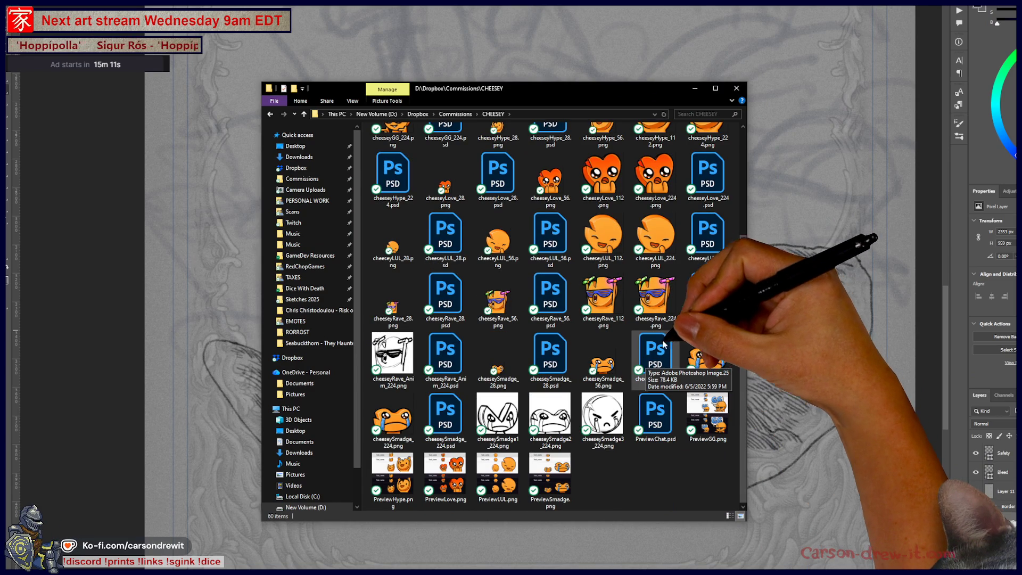
left_click(601, 228)
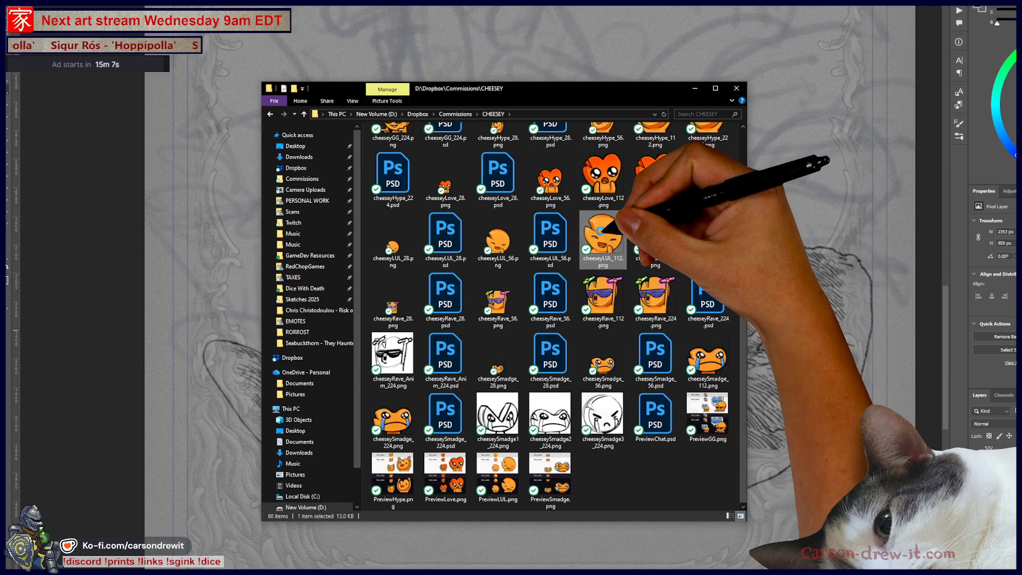
double_click(601, 233)
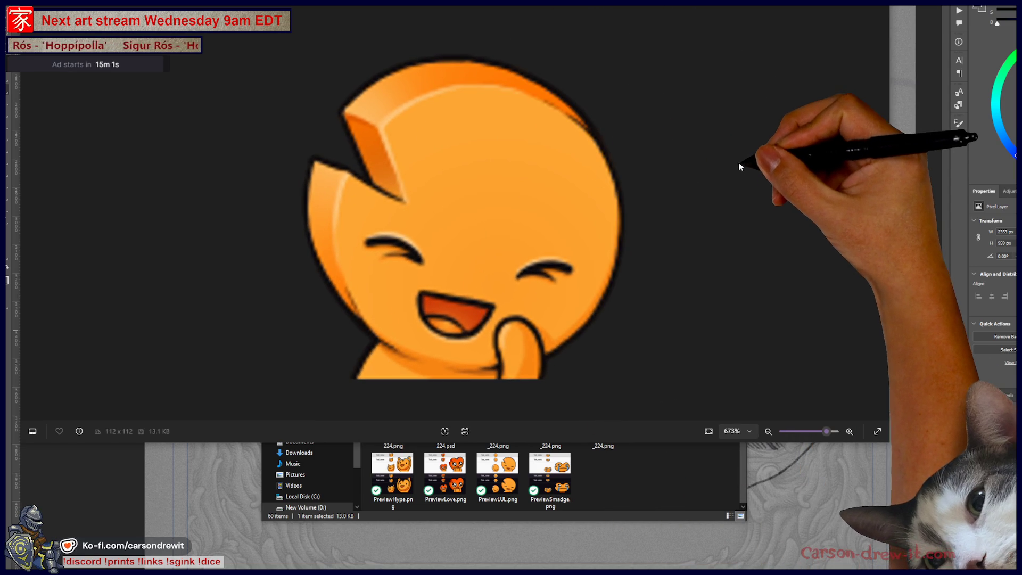
left_click(875, 11)
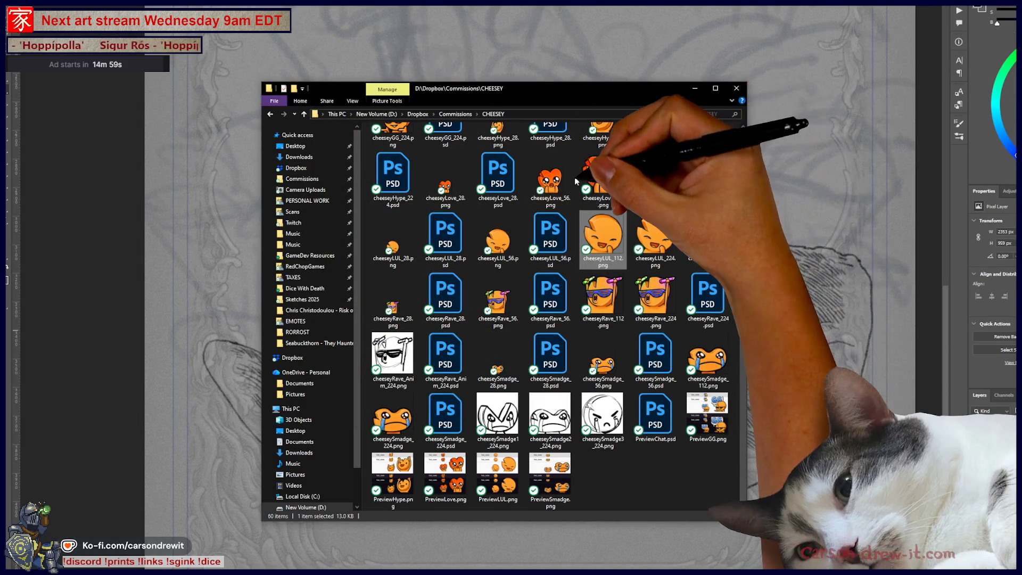
- Select cheeseyBrows_224.png and close the CHEESEY folder window
scroll(575, 213, "up", 3)
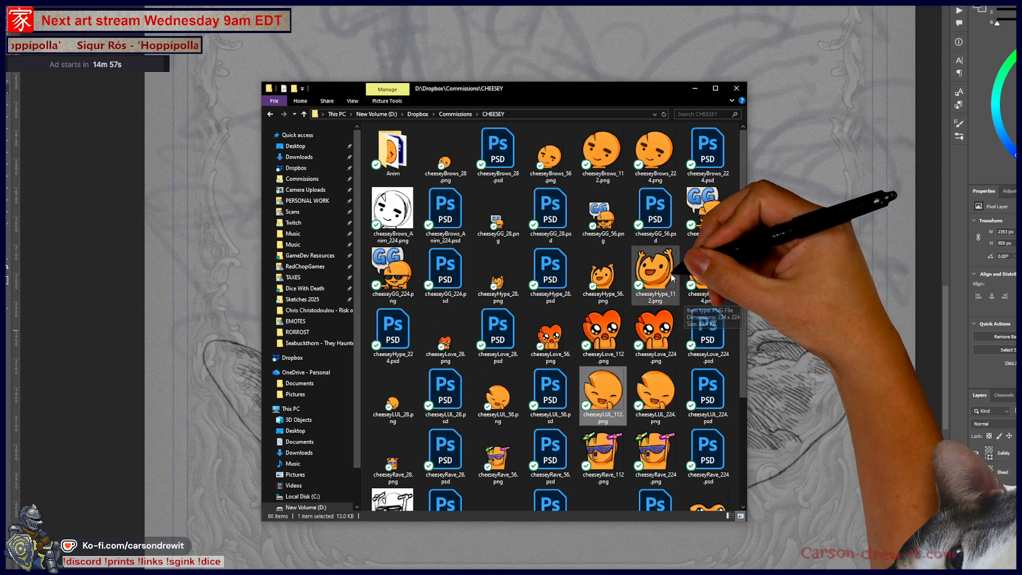
left_click(672, 151)
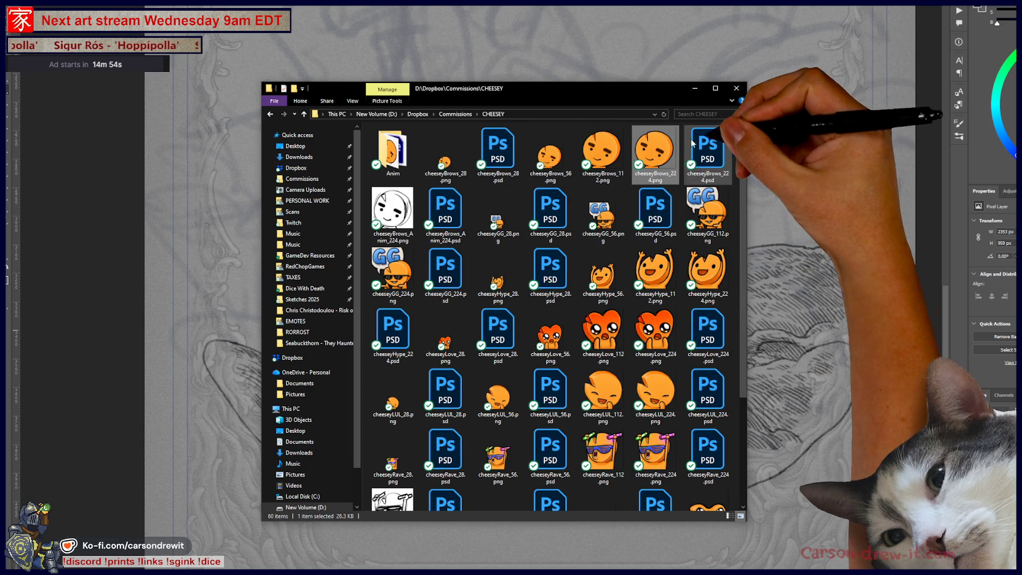
left_click(736, 88)
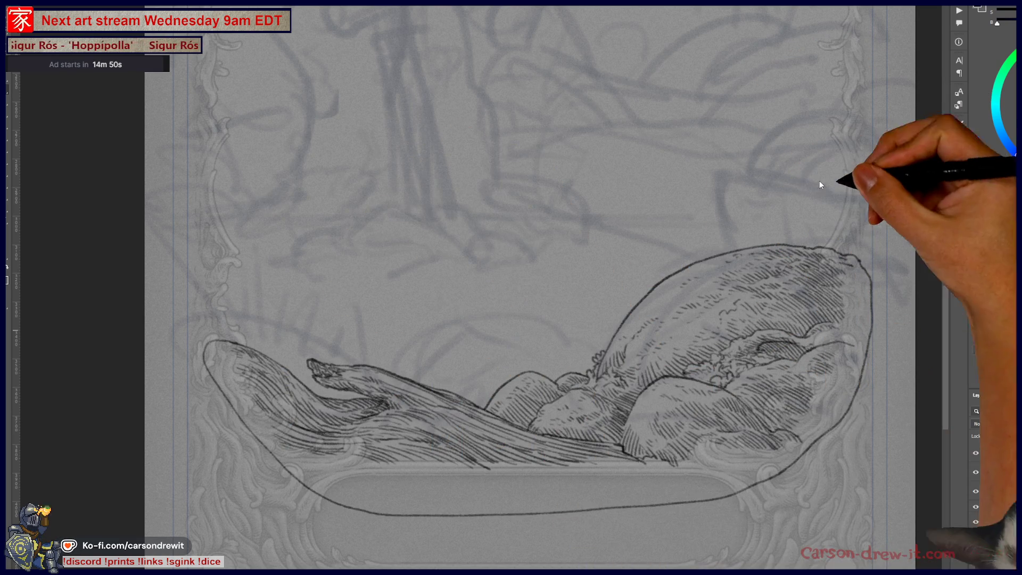
- Pan to fit the hatched bowl drawing in view, briefly hiding and reshowing the inked drawing
mouse_move(713, 107)
left_mouse_down()
mouse_move(621, 490)
mouse_move(557, 494)
mouse_move(627, 366)
left_mouse_up()
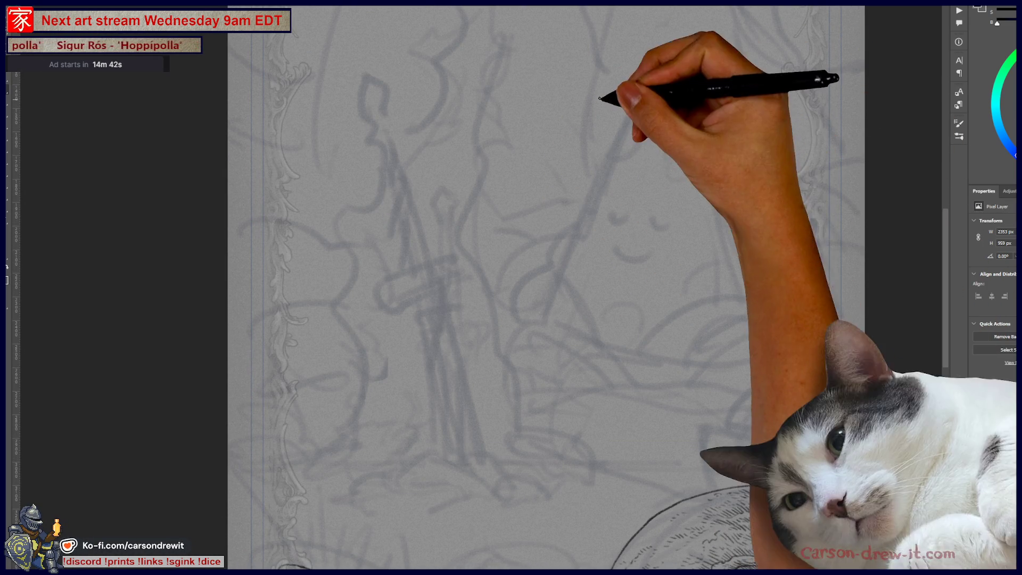
mouse_move(690, 209)
left_mouse_down()
mouse_move(684, 148)
mouse_move(662, 200)
left_mouse_up()
left_click_drag(643, 260, 653, 228)
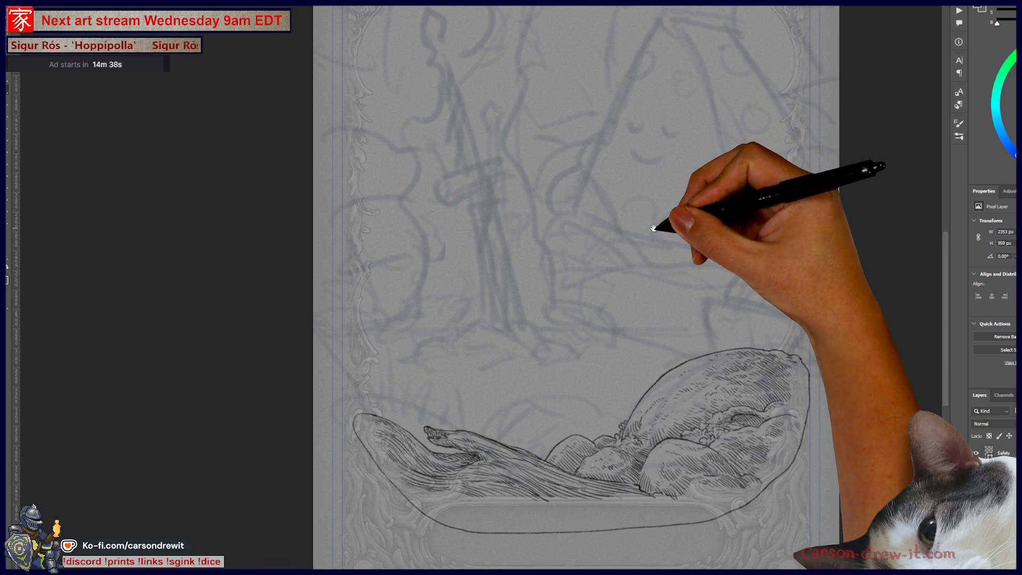
key("ctrl+comma")
key("ctrl+comma")
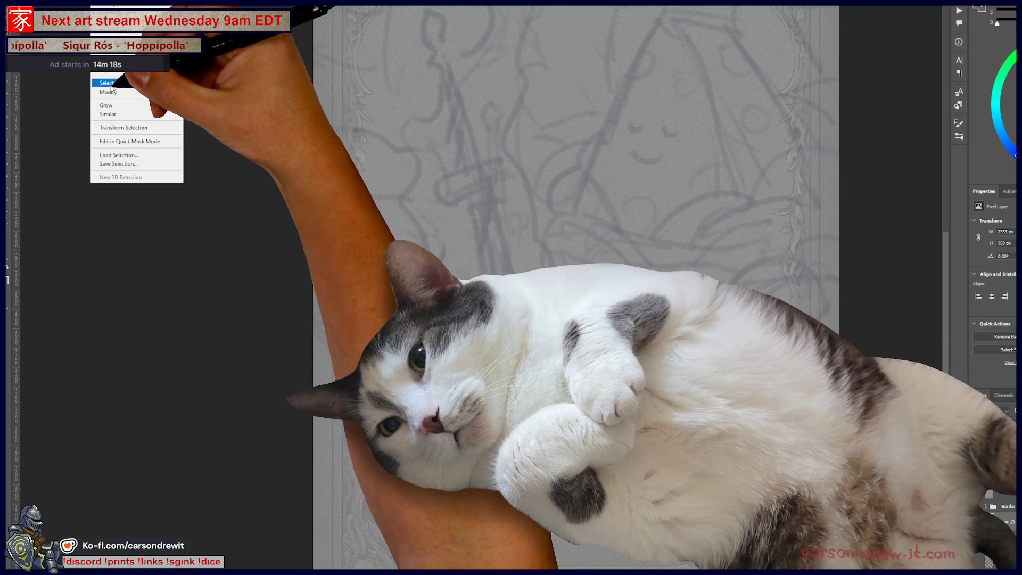
- Contract the shape selection by 2 pixels
left_click(170, 91)
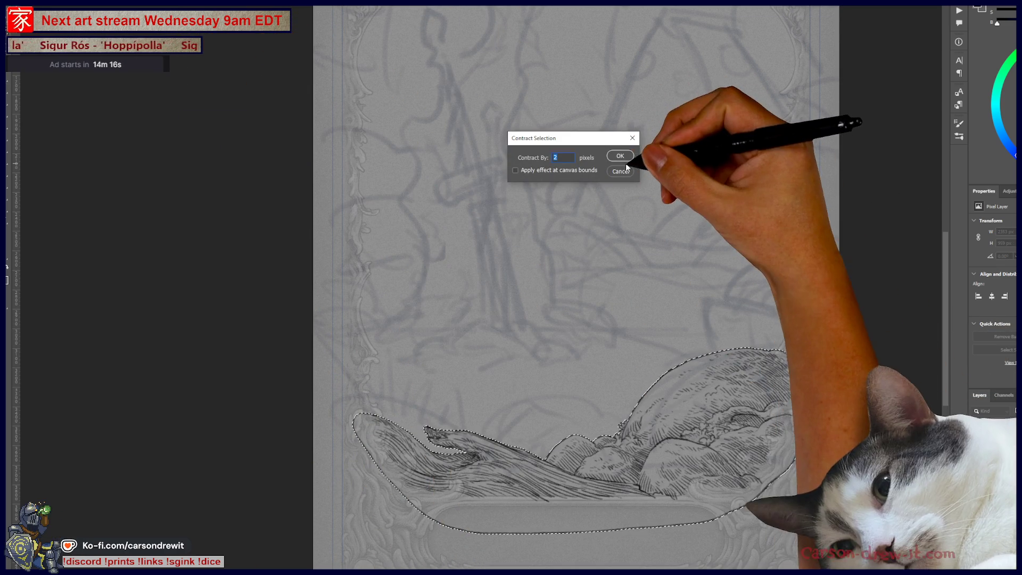
left_click(620, 156)
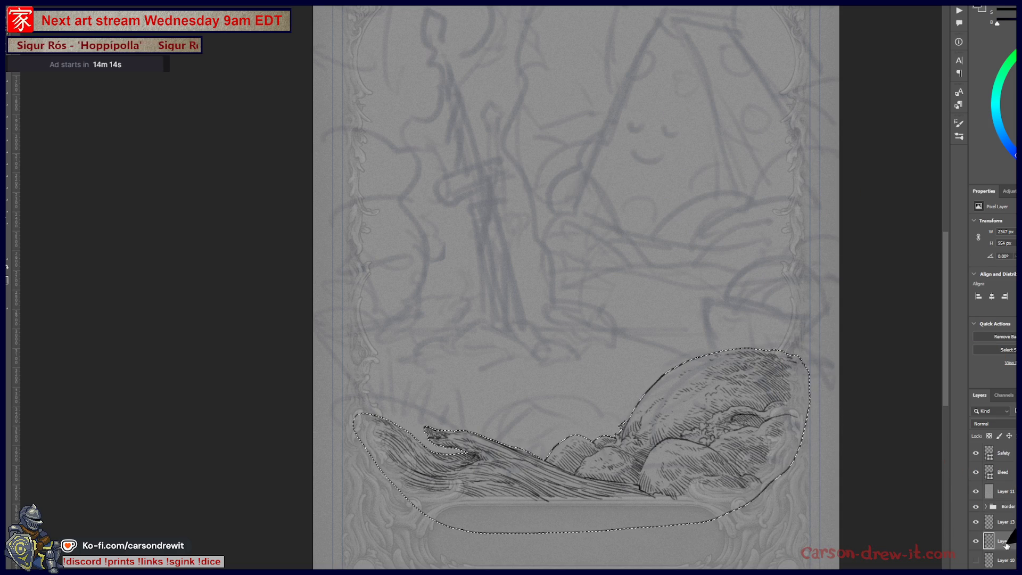
left_click(976, 541)
left_click(976, 541)
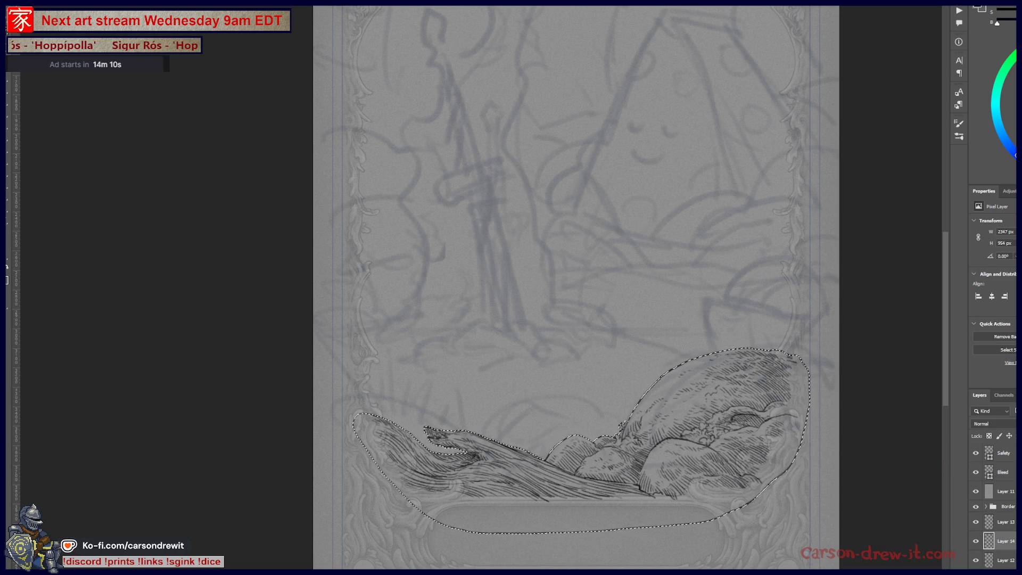
- Turn the selection into a layer mask and show it as a red overlay
key("ctrl+shift+m")
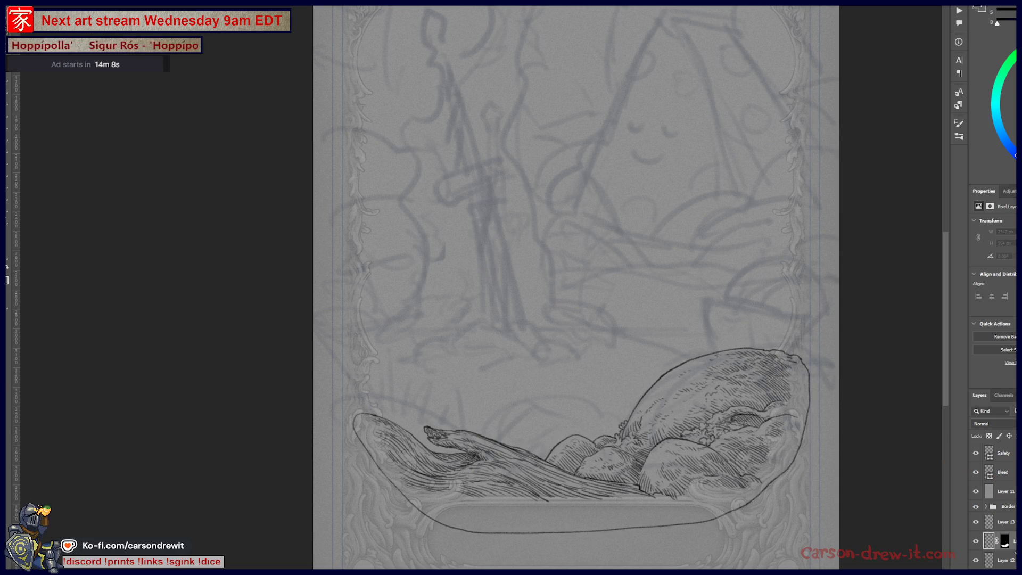
left_click(1005, 542)
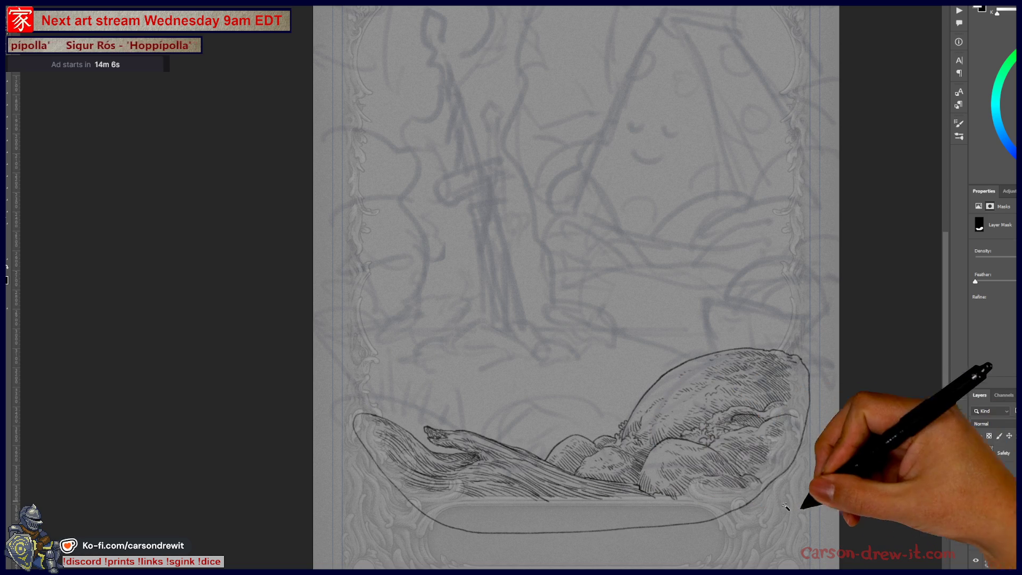
key("backslash")
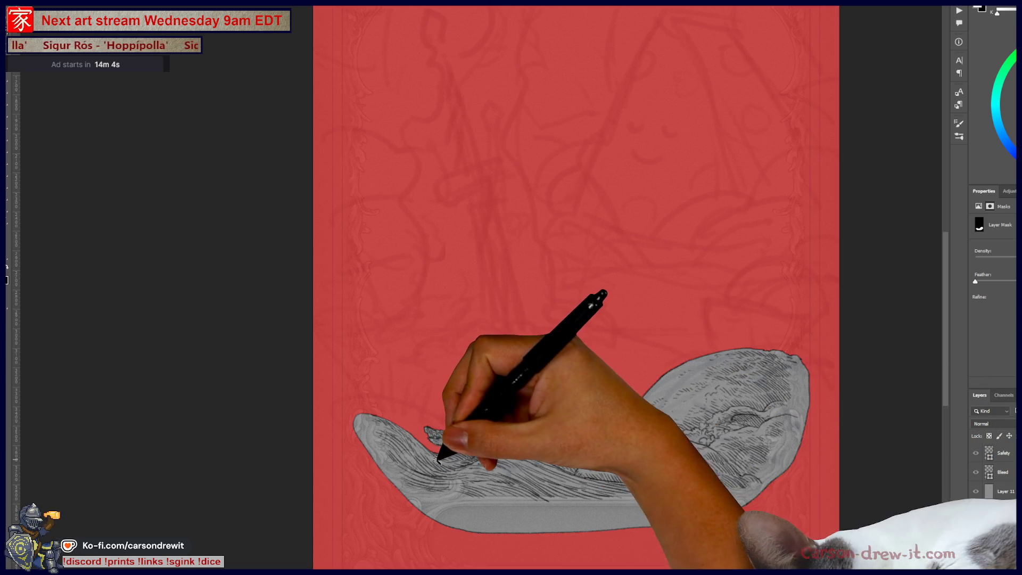
- Pan along the wave, ridge and large mountain to check the red mask, then return to the layer's pixels
scroll(445, 464, "up", 5)
scroll(440, 470, "down", 2)
scroll(458, 455, "up", 2)
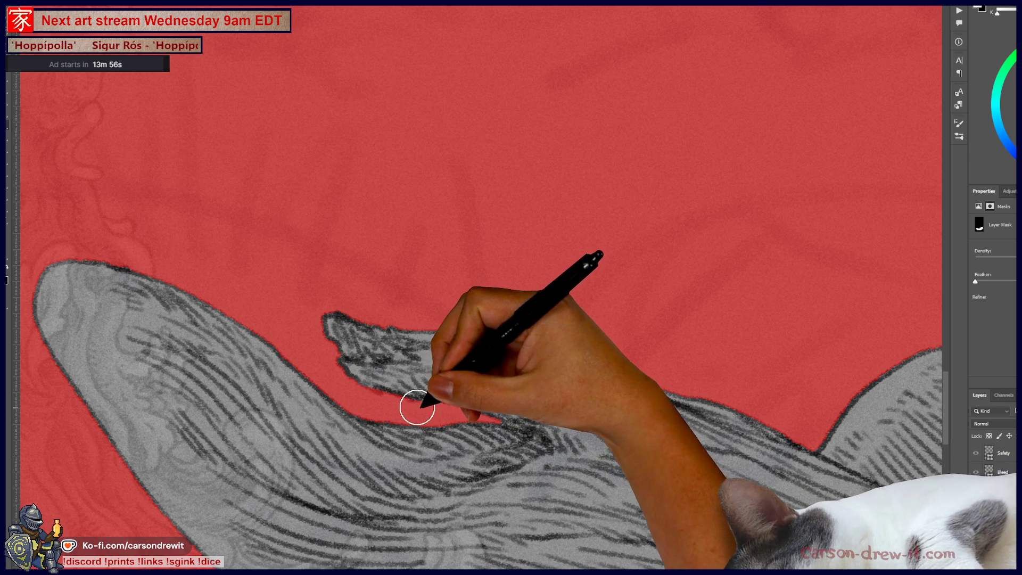
mouse_move(459, 413)
left_mouse_down()
mouse_move(644, 349)
mouse_move(616, 342)
left_mouse_up()
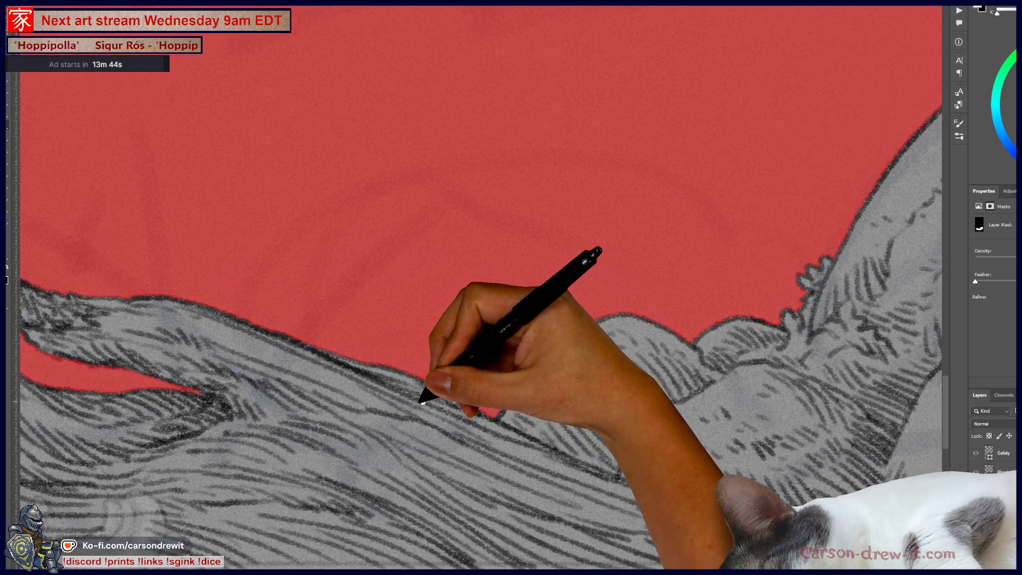
left_click_drag(555, 396, 354, 416)
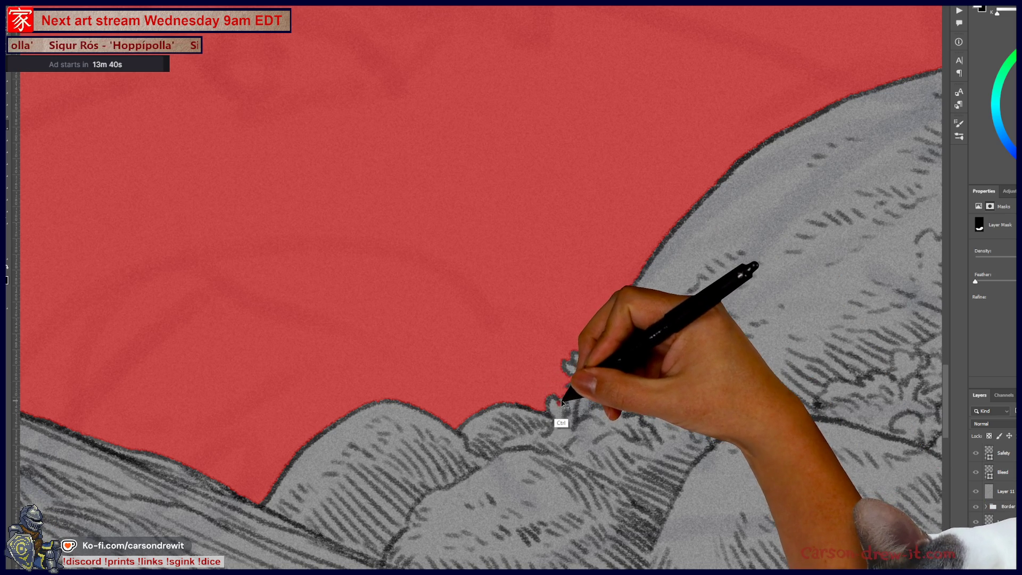
mouse_move(661, 337)
left_mouse_down()
mouse_move(312, 488)
mouse_move(548, 373)
mouse_move(721, 317)
left_mouse_up()
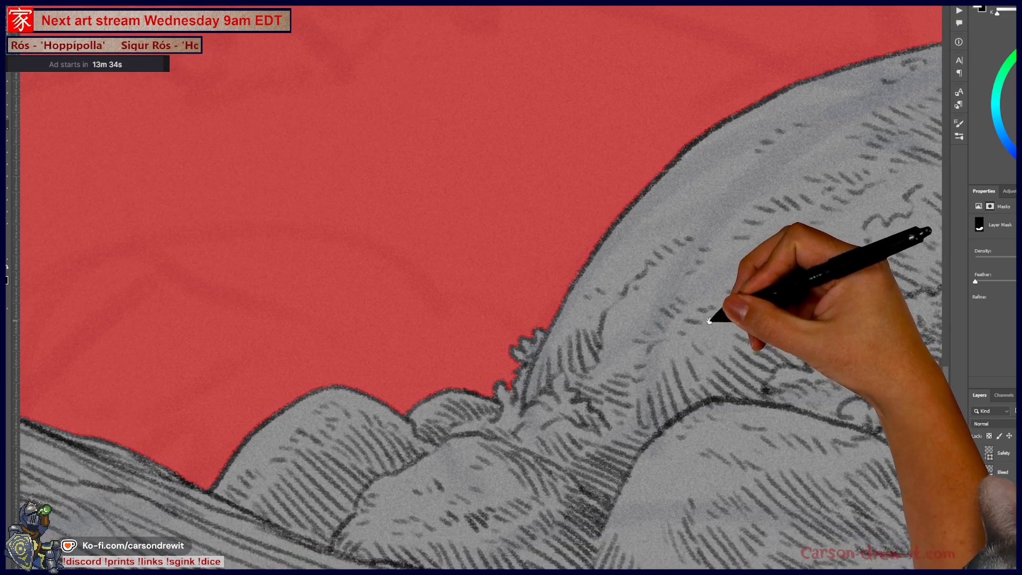
left_click_drag(473, 395, 672, 341)
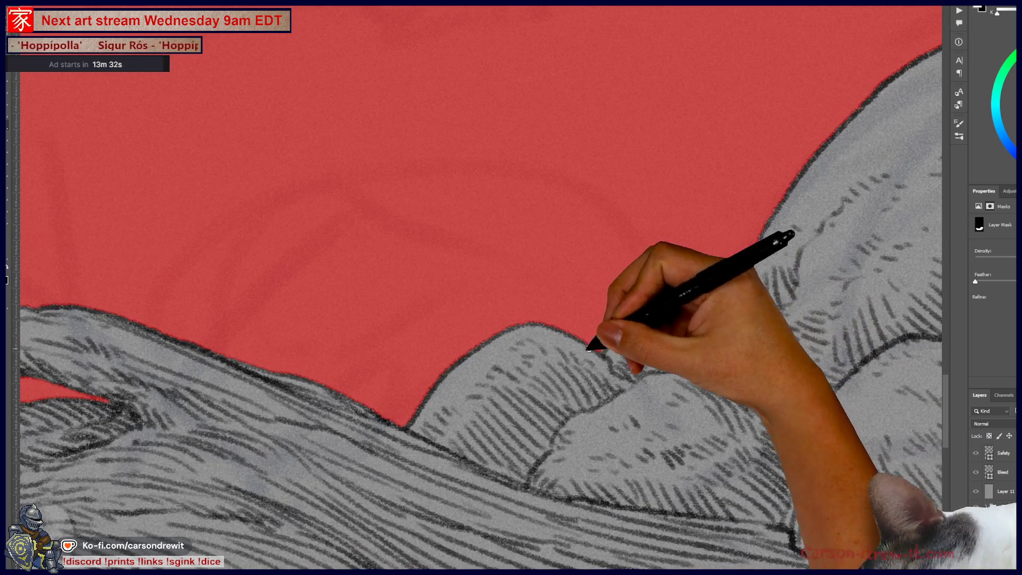
left_click_drag(604, 342, 649, 358)
mouse_move(540, 365)
left_mouse_down()
mouse_move(550, 403)
mouse_move(570, 410)
left_mouse_up()
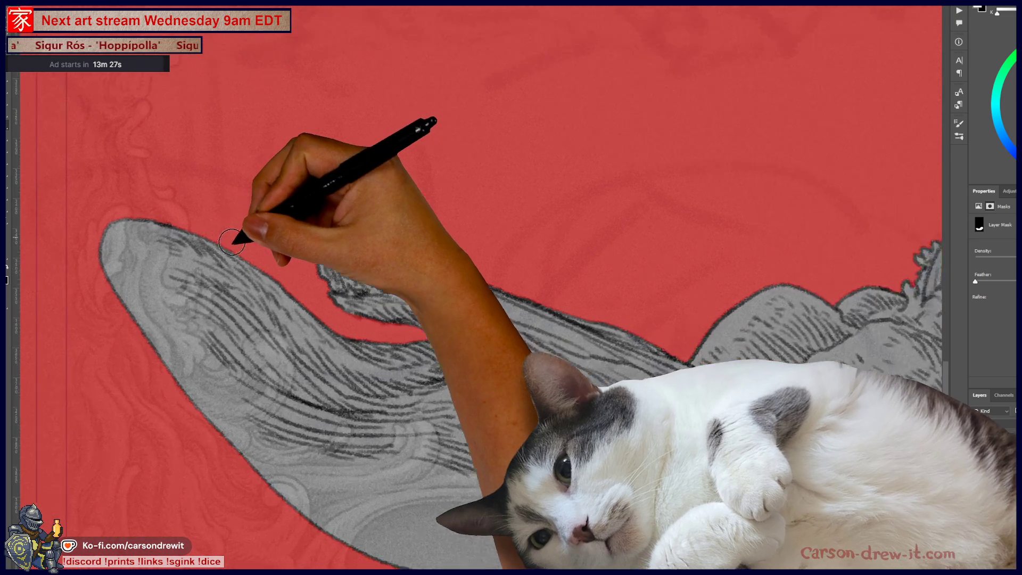
mouse_move(233, 211)
left_mouse_down()
mouse_move(456, 388)
mouse_move(269, 388)
left_mouse_up()
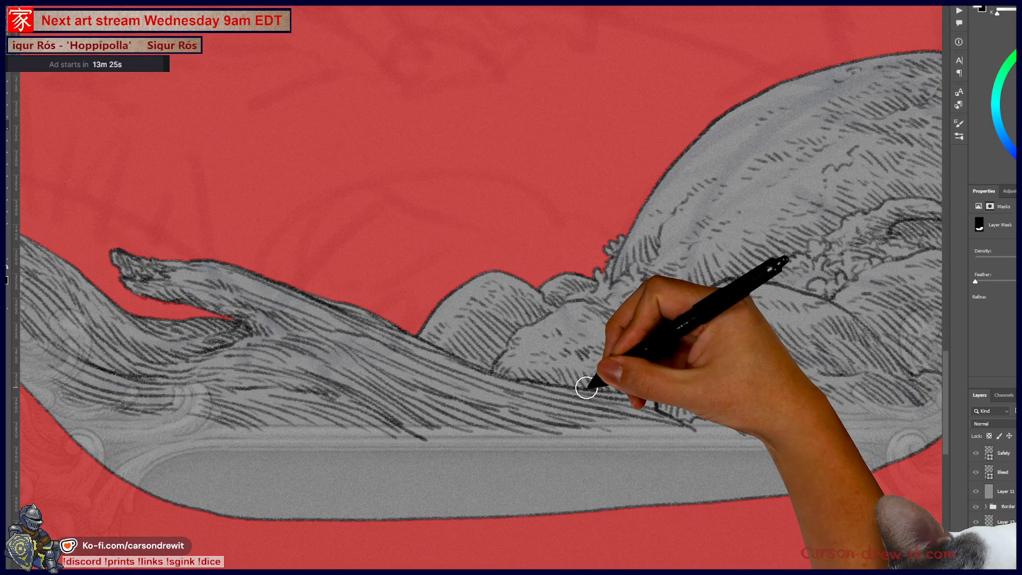
key("ctrl+2")
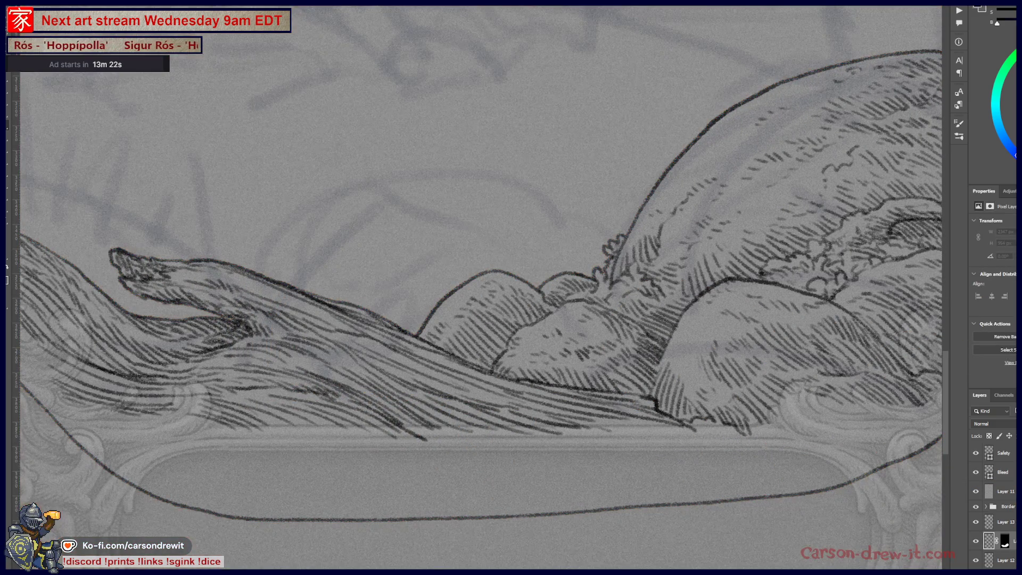
- Fill the masked layer to darken the mound, then shrink the brush to about 12 px
key("alt+BackSpace")
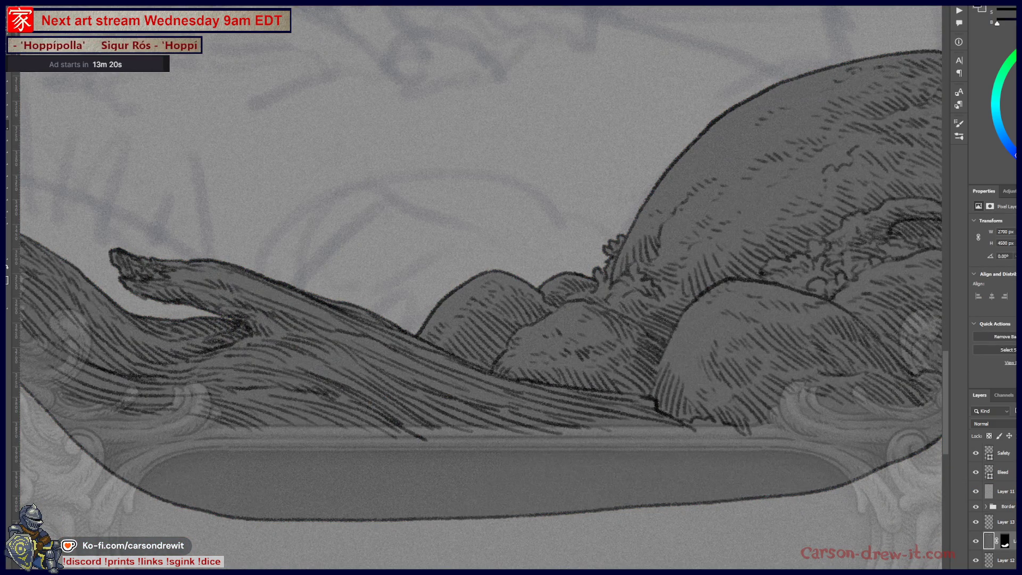
scroll(482, 378, "down", 5)
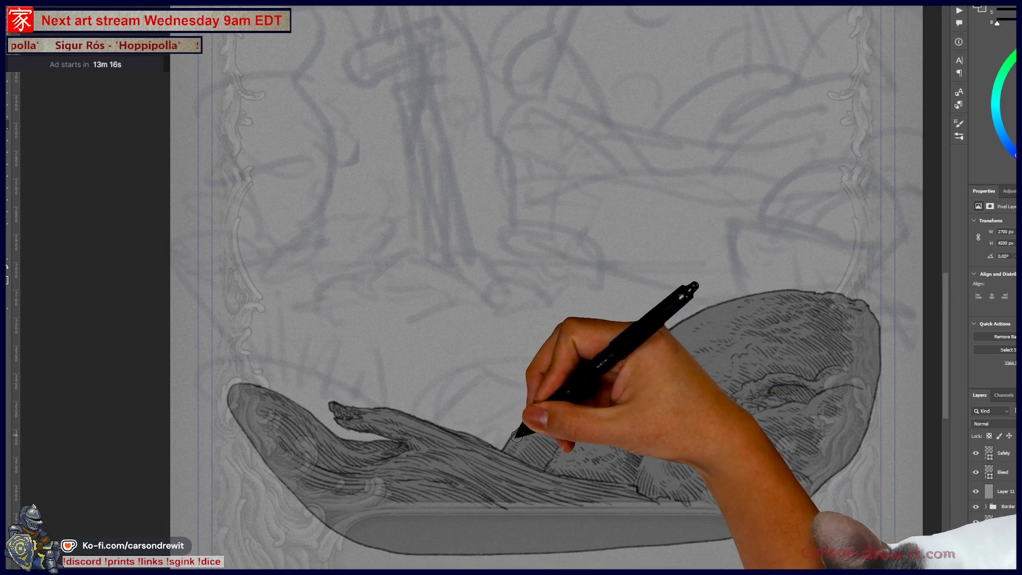
scroll(331, 445, "up", 3)
scroll(337, 456, "up", 2)
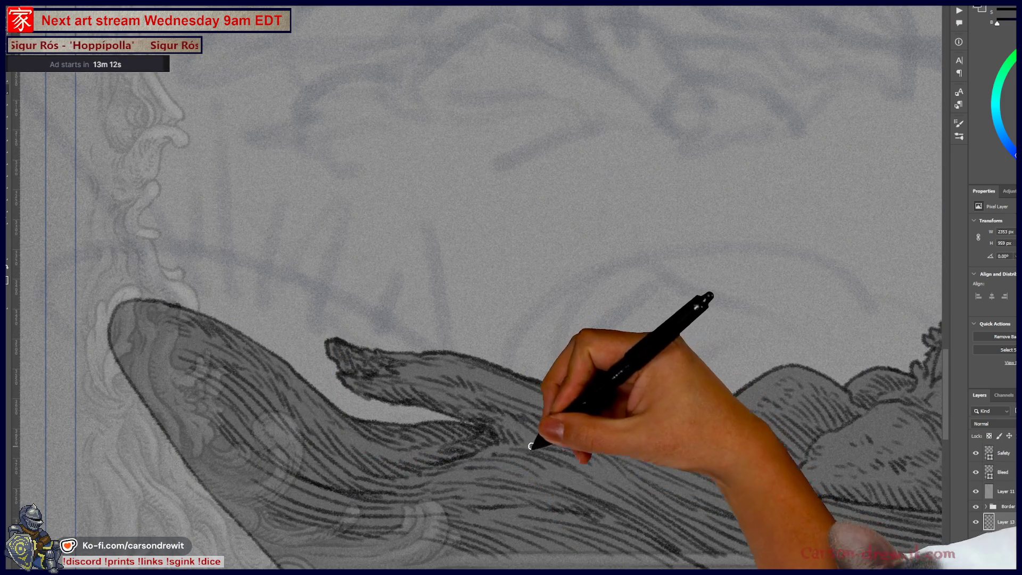
key("[")
key("[")
key("[")
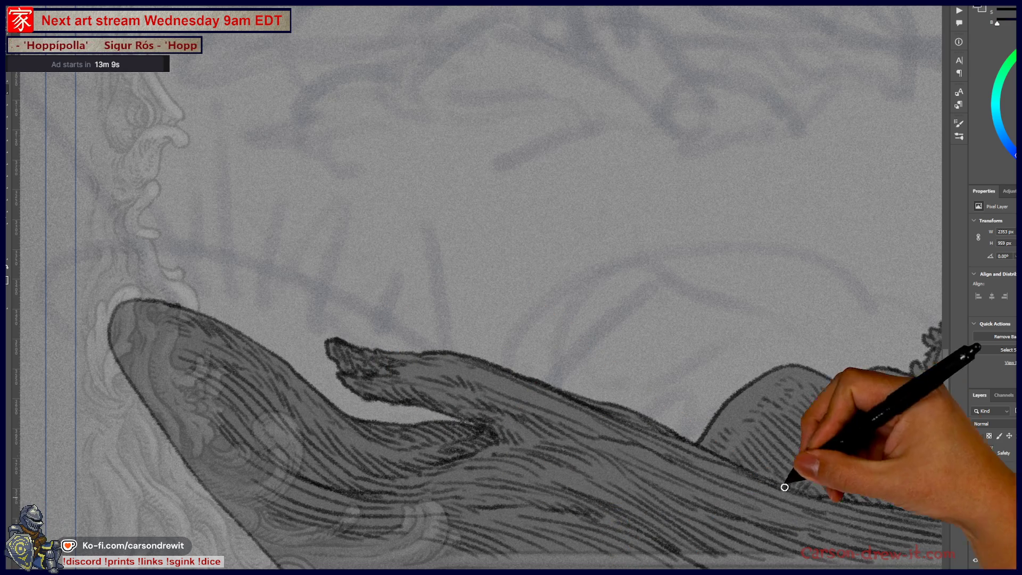
mouse_move(660, 327)
left_mouse_down()
mouse_move(554, 384)
mouse_move(559, 365)
left_mouse_up()
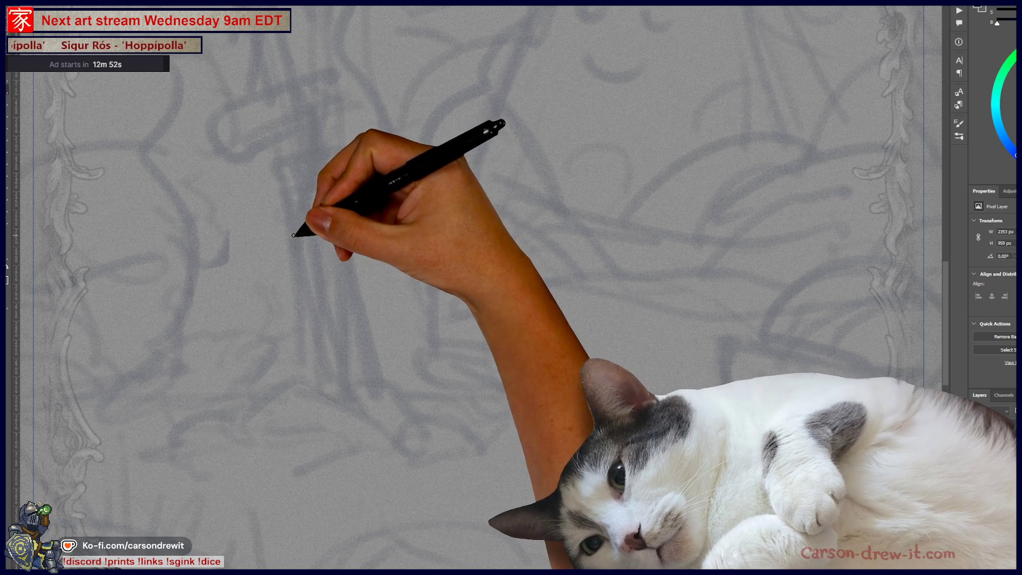
- Hand-letter 'The winter apocalypse is coming and we're all going to die.' in the sky
mouse_move(241, 247)
left_mouse_down()
mouse_move(281, 235)
mouse_move(266, 264)
left_mouse_up()
mouse_move(278, 234)
left_mouse_down()
mouse_move(283, 261)
mouse_move(367, 245)
mouse_move(387, 255)
left_mouse_up()
left_click_drag(376, 239, 399, 245)
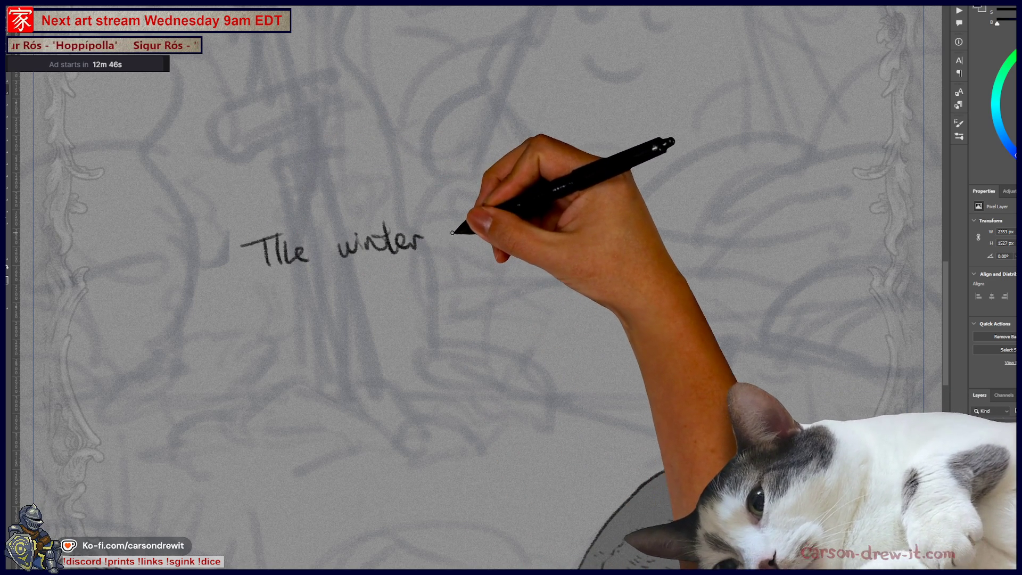
mouse_move(521, 221)
left_mouse_down()
mouse_move(558, 229)
mouse_move(597, 218)
mouse_move(634, 230)
left_mouse_up()
left_click_drag(659, 213, 650, 230)
left_click_drag(399, 274, 391, 286)
mouse_move(398, 277)
left_mouse_down()
mouse_move(420, 285)
mouse_move(456, 272)
mouse_move(479, 283)
mouse_move(608, 261)
mouse_move(691, 261)
left_mouse_up()
mouse_move(450, 317)
left_mouse_down()
mouse_move(494, 333)
mouse_move(530, 314)
mouse_move(594, 313)
left_mouse_up()
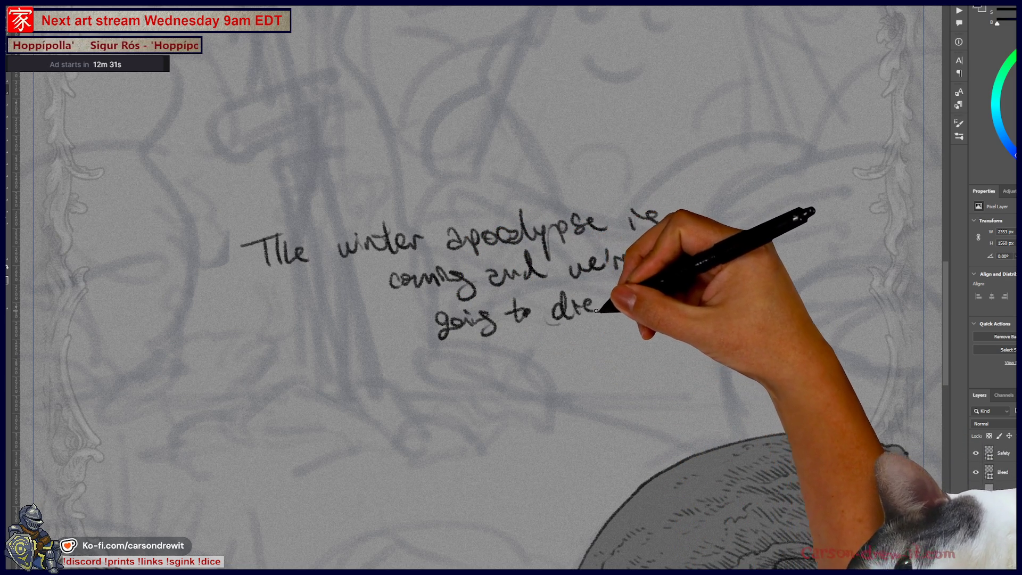
left_click(604, 311)
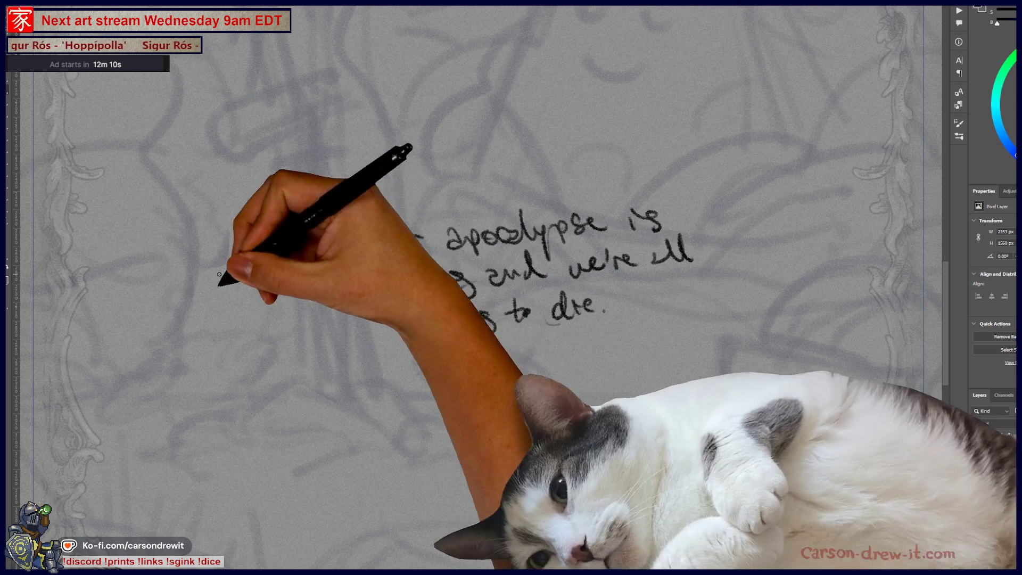
- Start a second copy of the line below, through 'winter' and part of 'apocalypse'
mouse_move(356, 386)
left_mouse_down()
mouse_move(360, 408)
mouse_move(370, 382)
mouse_move(380, 408)
mouse_move(417, 382)
mouse_move(461, 388)
mouse_move(468, 377)
left_mouse_up()
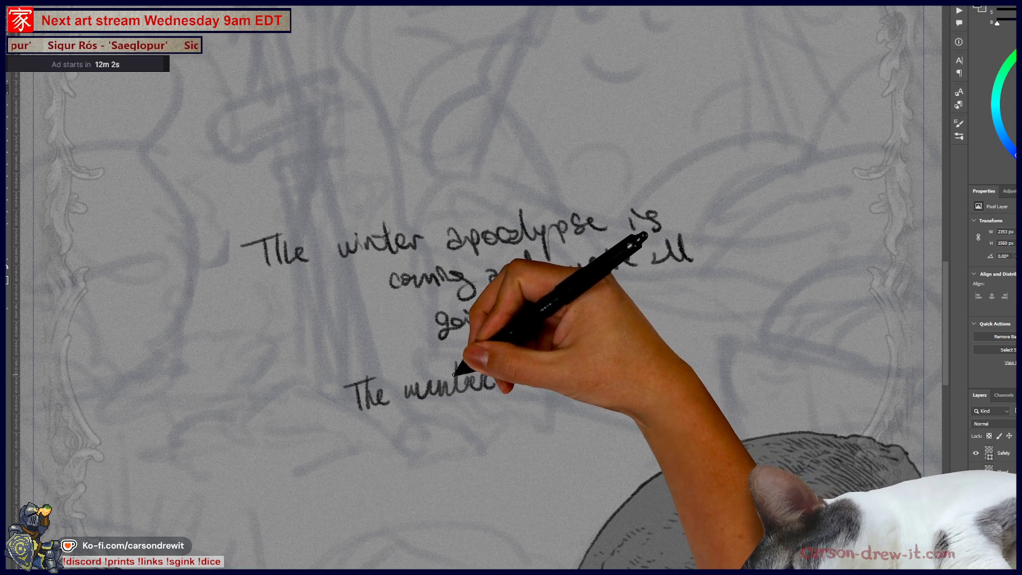
left_click_drag(445, 368, 470, 367)
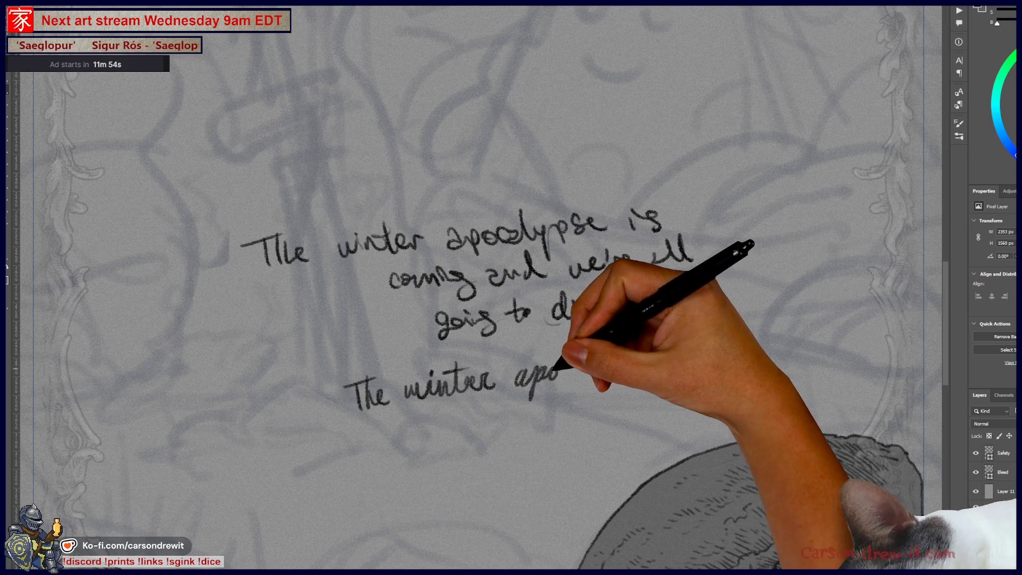
mouse_move(588, 362)
left_mouse_down()
mouse_move(606, 367)
mouse_move(621, 353)
mouse_move(640, 366)
mouse_move(622, 373)
mouse_move(650, 367)
left_mouse_up()
- Undo the second line of lettering, including the stray 'T'
key("ctrl+z")
key("ctrl+z")
key("ctrl+z")
key("ctrl+z")
key("ctrl+z")
key("ctrl+z")
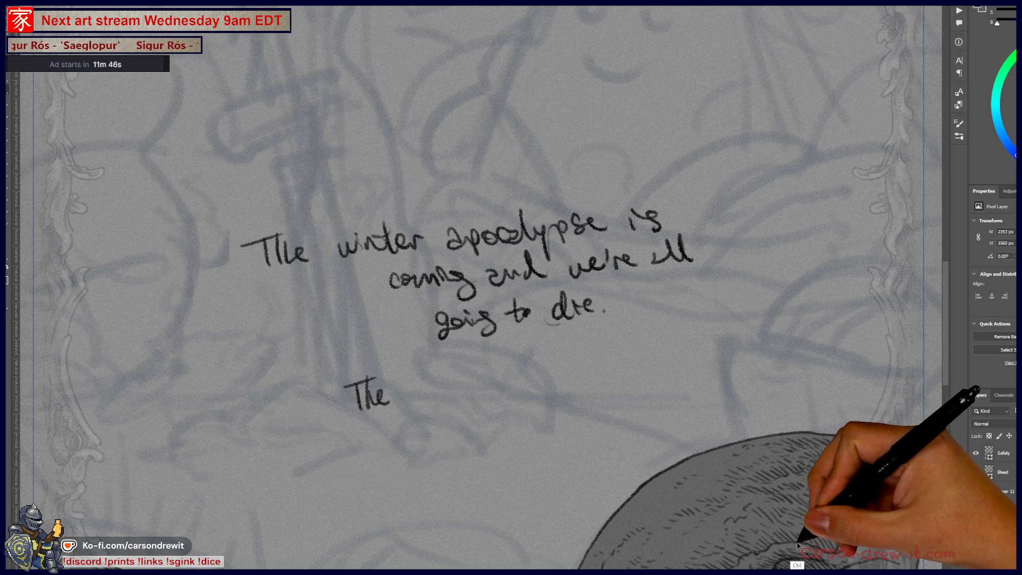
key("ctrl+z")
key("ctrl+z")
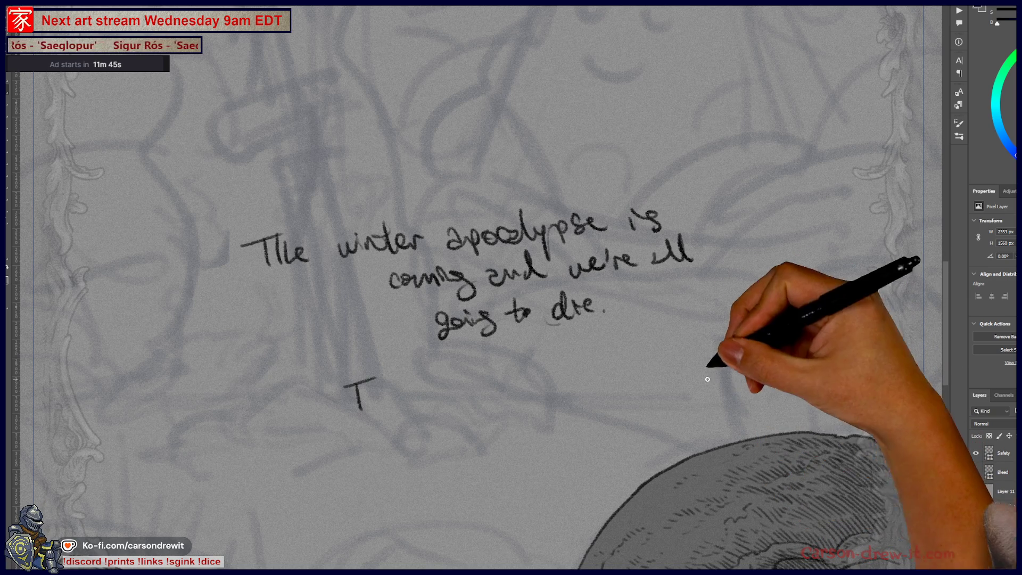
left_click_drag(656, 428, 638, 461)
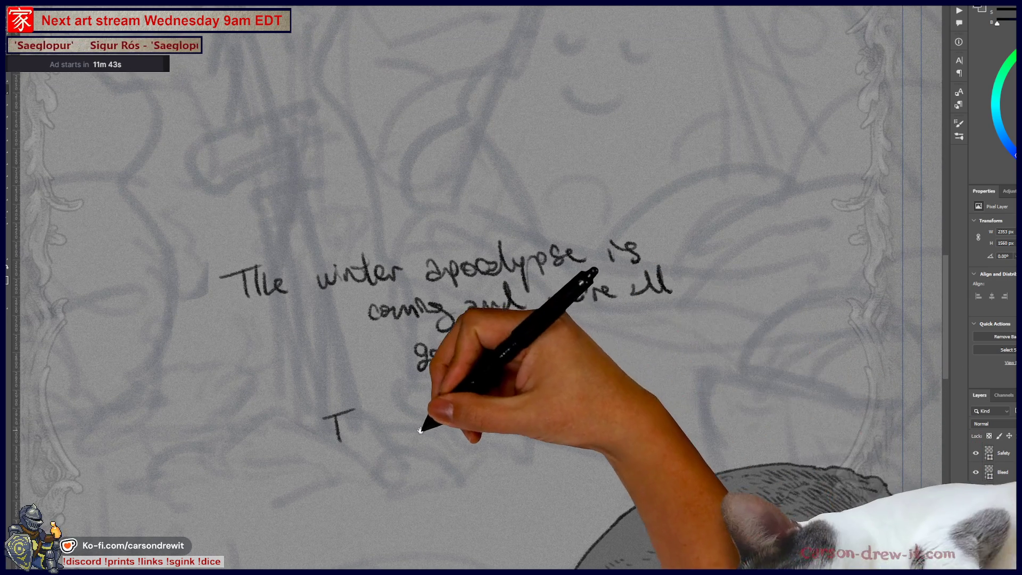
left_click_drag(422, 427, 455, 427)
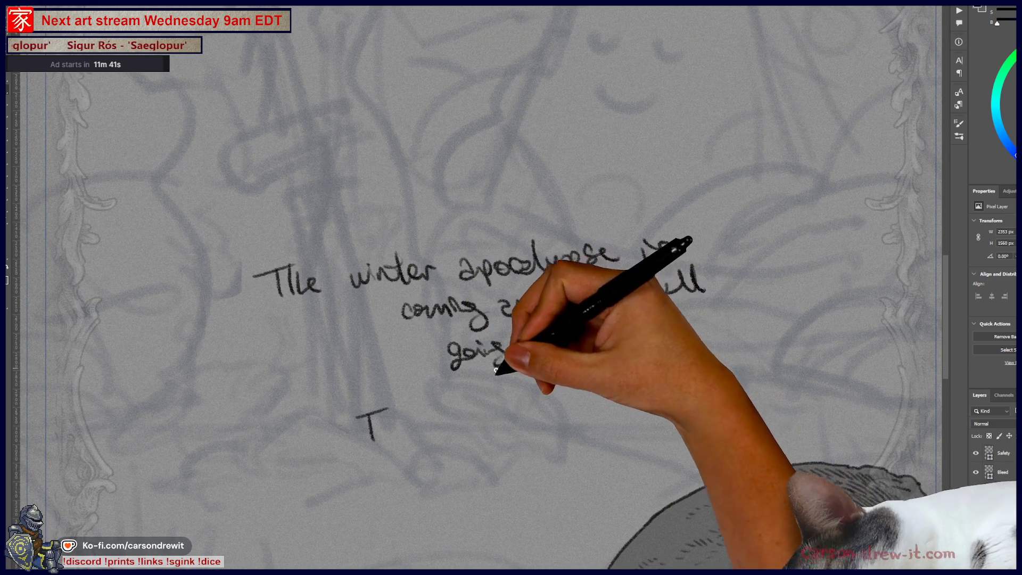
key("ctrl+z")
- Sketch a trial 'a' and 'z', undo them, and center the empty area above the mound
left_click_drag(441, 398, 441, 415)
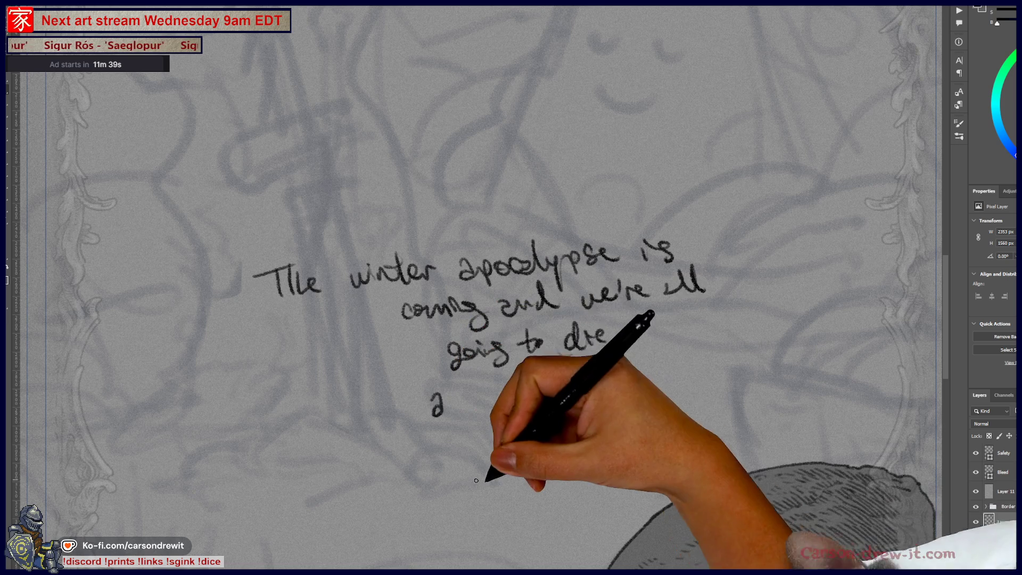
left_click_drag(495, 393, 512, 407)
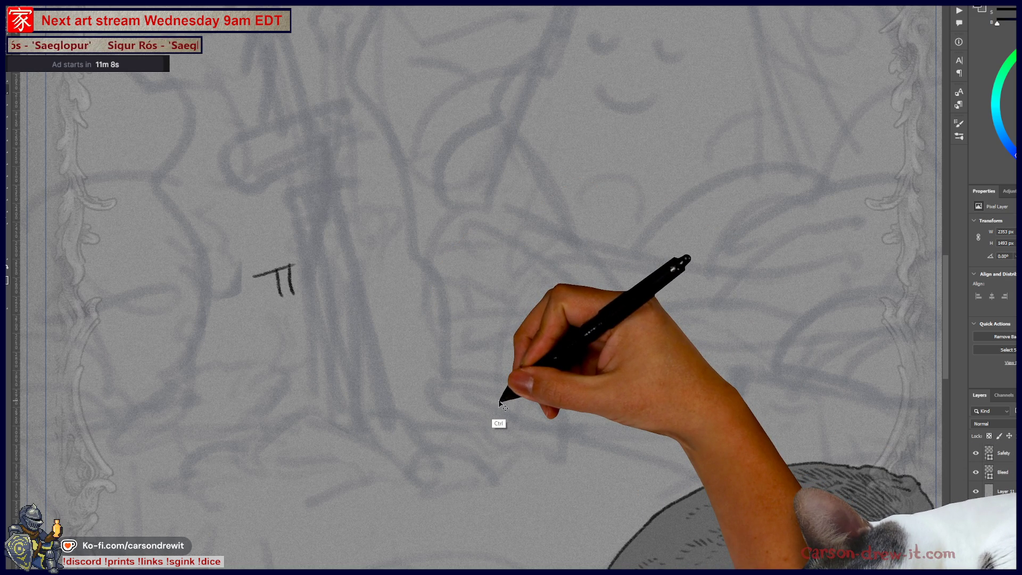
key("ctrl+z")
left_click_drag(479, 376, 410, 417)
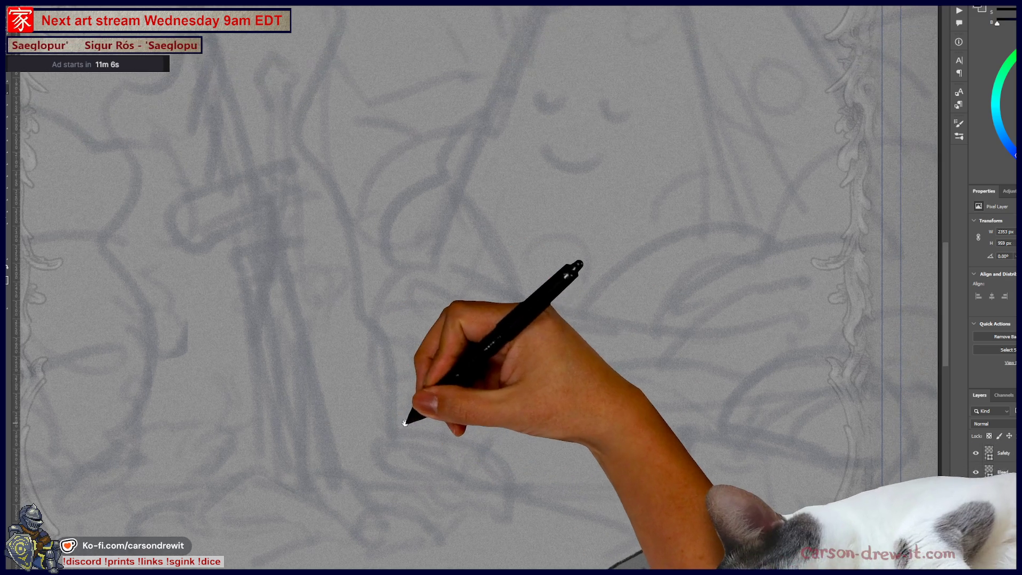
mouse_move(660, 539)
left_mouse_down()
mouse_move(602, 400)
mouse_move(611, 389)
mouse_move(608, 501)
left_mouse_up()
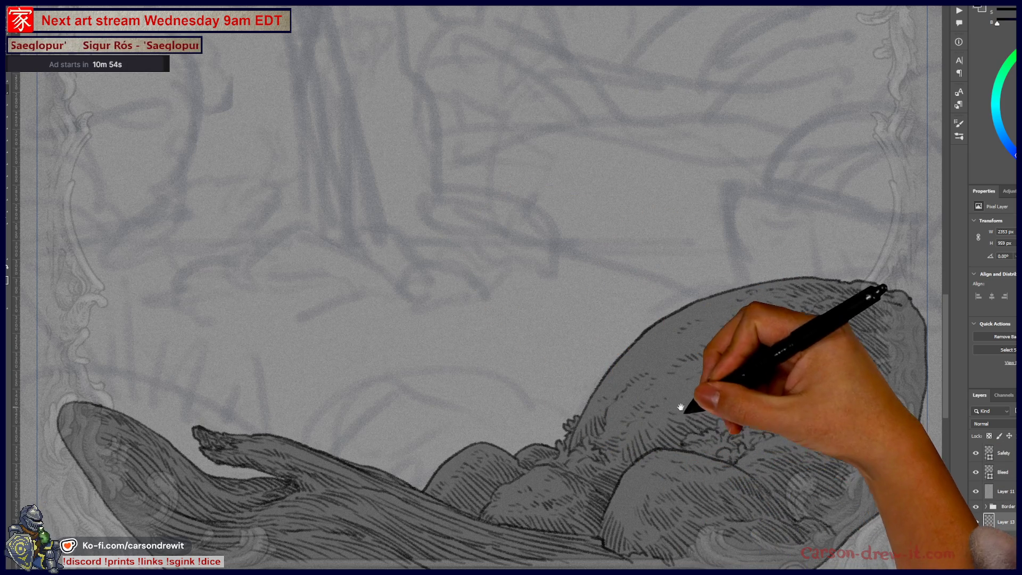
left_click_drag(677, 401, 628, 455)
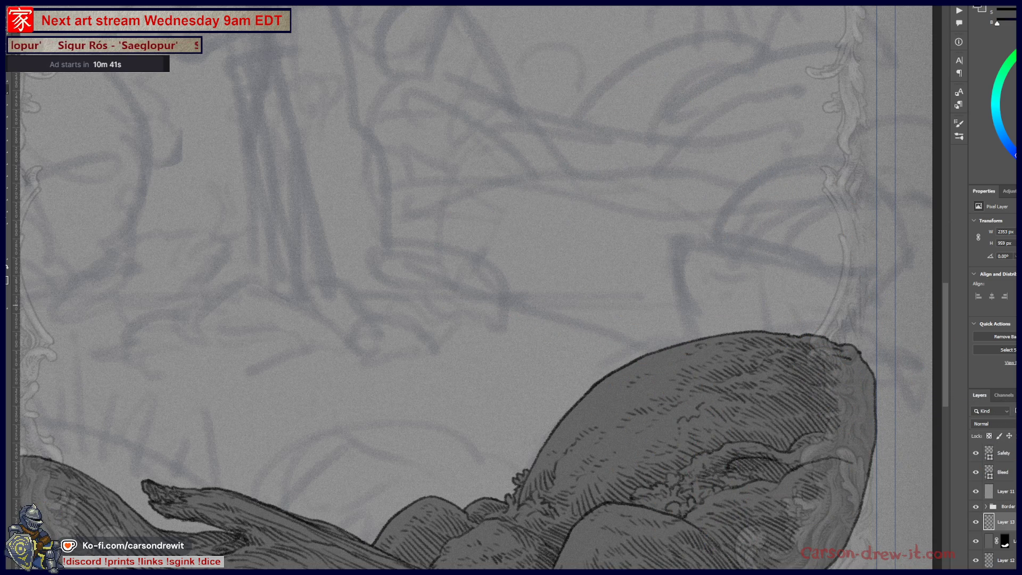
- Hand-letter an 'art by' credit above the mound, redoing the word 'art'
left_click_drag(314, 264, 326, 266)
left_click_drag(345, 243, 352, 276)
left_click_drag(333, 260, 400, 259)
key("ctrl+z")
key("ctrl+z")
key("ctrl+z")
key("ctrl+z")
left_click_drag(346, 241, 360, 273)
left_click_drag(334, 261, 355, 257)
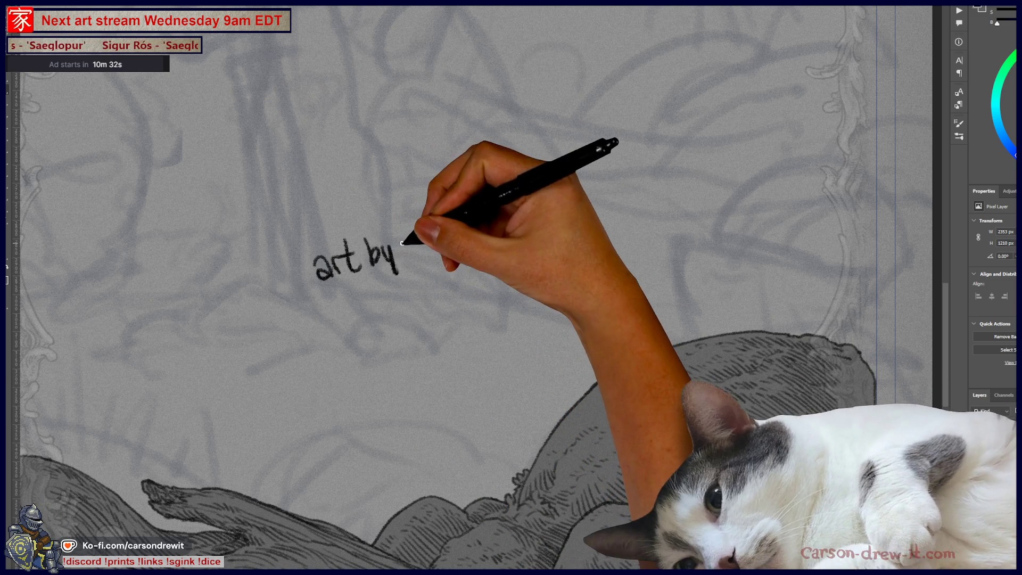
- Add a signature name after 'art by', then undo the whole credit
left_click_drag(404, 248, 417, 251)
left_click_drag(418, 242, 443, 254)
left_click_drag(453, 219, 458, 246)
mouse_move(447, 235)
left_mouse_down()
mouse_move(469, 231)
mouse_move(482, 248)
left_mouse_up()
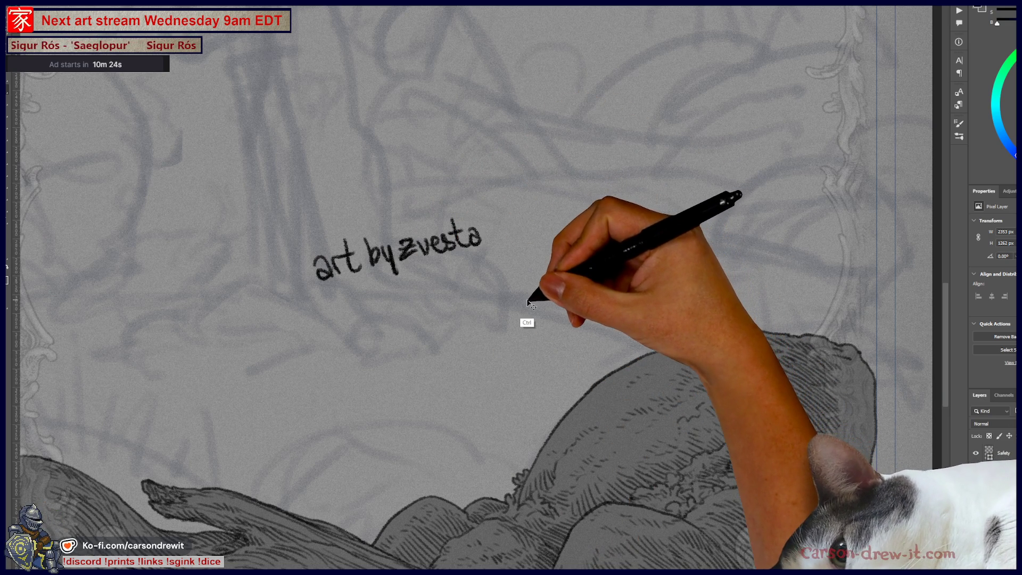
key("ctrl+z")
key("ctrl+z")
key("ctrl+z")
key("ctrl+z")
key("ctrl+z")
key("ctrl+z")
key("ctrl+z")
key("ctrl+z")
key("ctrl+z")
key("ctrl+z")
key("ctrl+z")
key("ctrl+z")
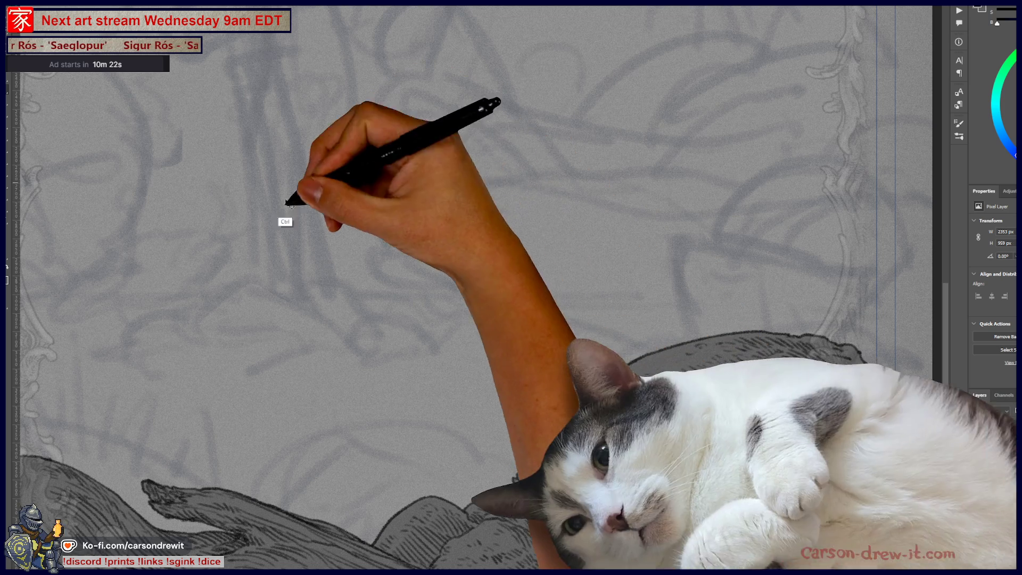
mouse_move(370, 261)
left_mouse_down()
mouse_move(399, 280)
mouse_move(444, 258)
mouse_move(468, 295)
left_mouse_up()
key("ctrl+z")
key("ctrl+z")
key("ctrl+z")
key("ctrl+z")
key("ctrl+z")
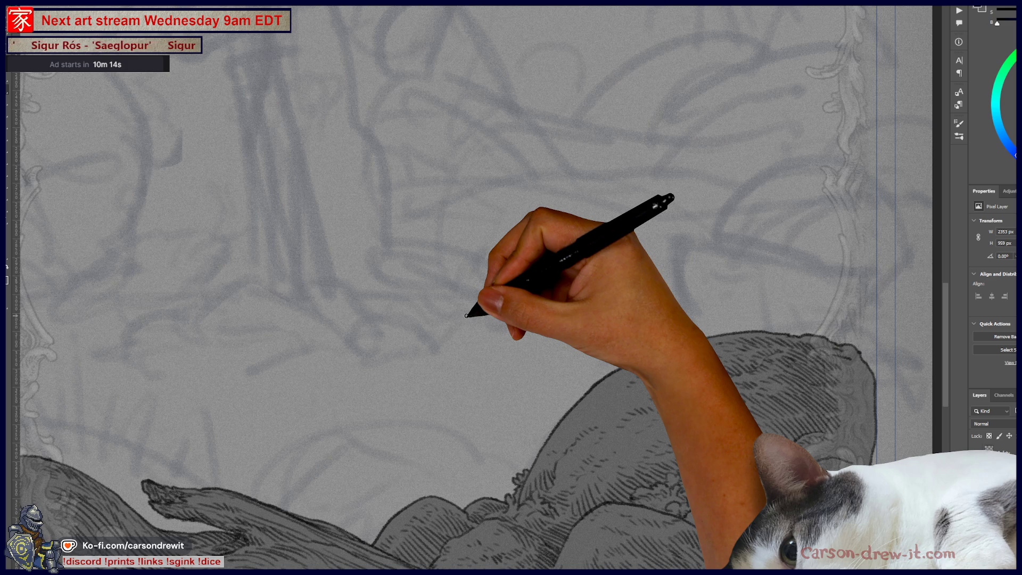
left_click_drag(466, 315, 632, 411)
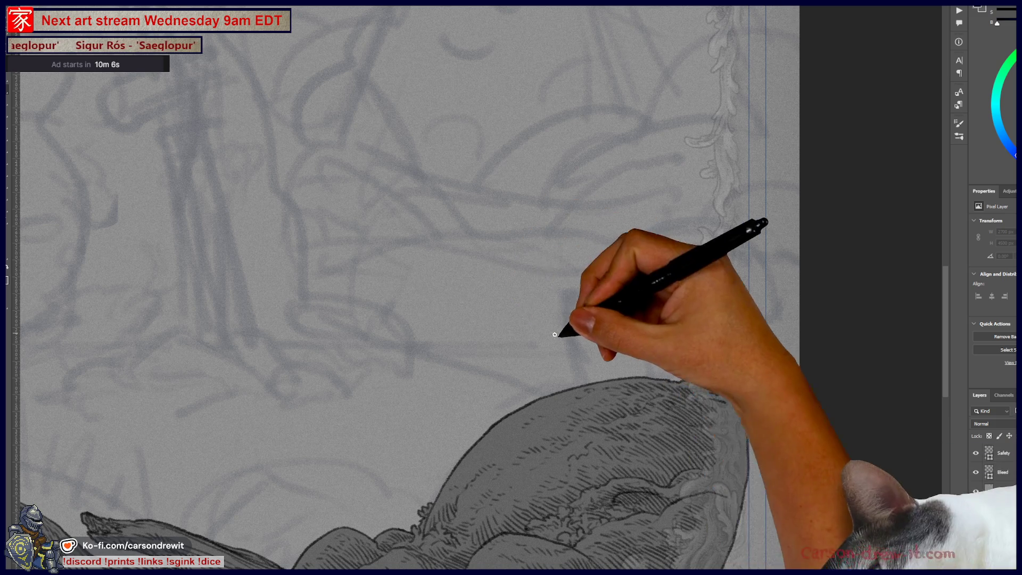
- Ink the goblet's left side rising from the mound, redrawing it until it sits right
left_click_drag(588, 394, 571, 295)
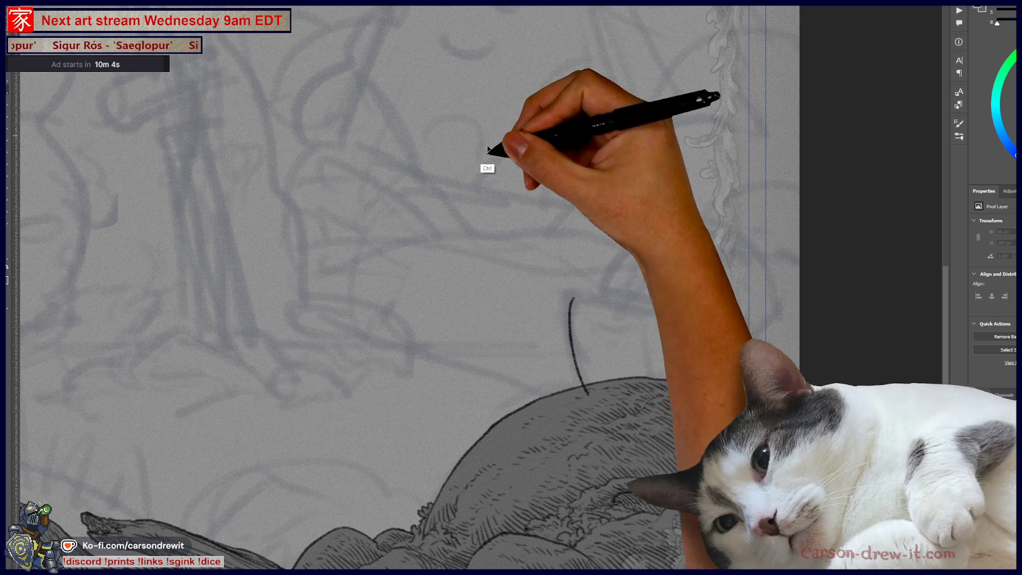
key("ctrl+z")
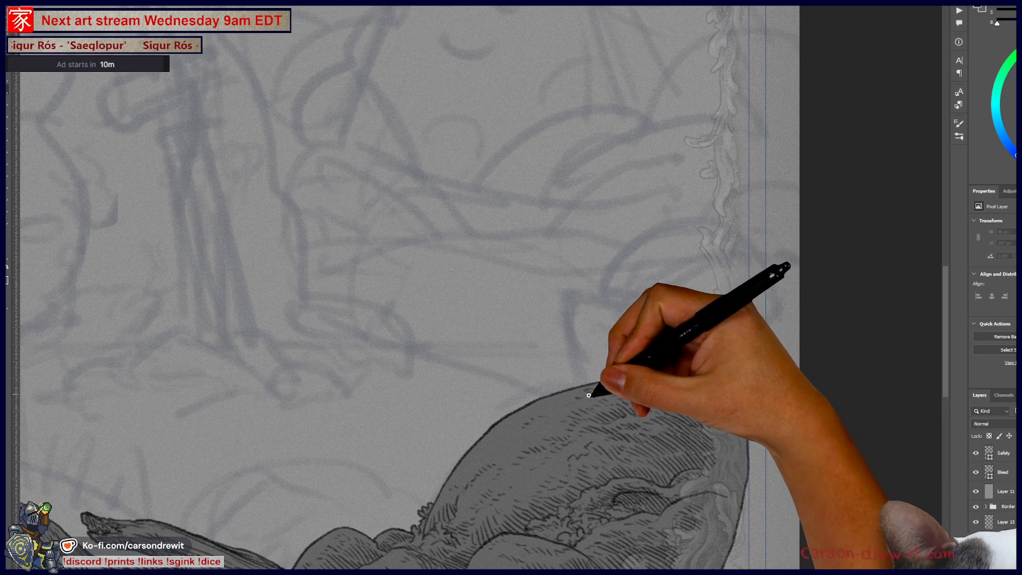
left_click_drag(586, 383, 571, 300)
key("ctrl+z")
mouse_move(582, 385)
left_mouse_down()
mouse_move(566, 292)
mouse_move(693, 326)
left_mouse_up()
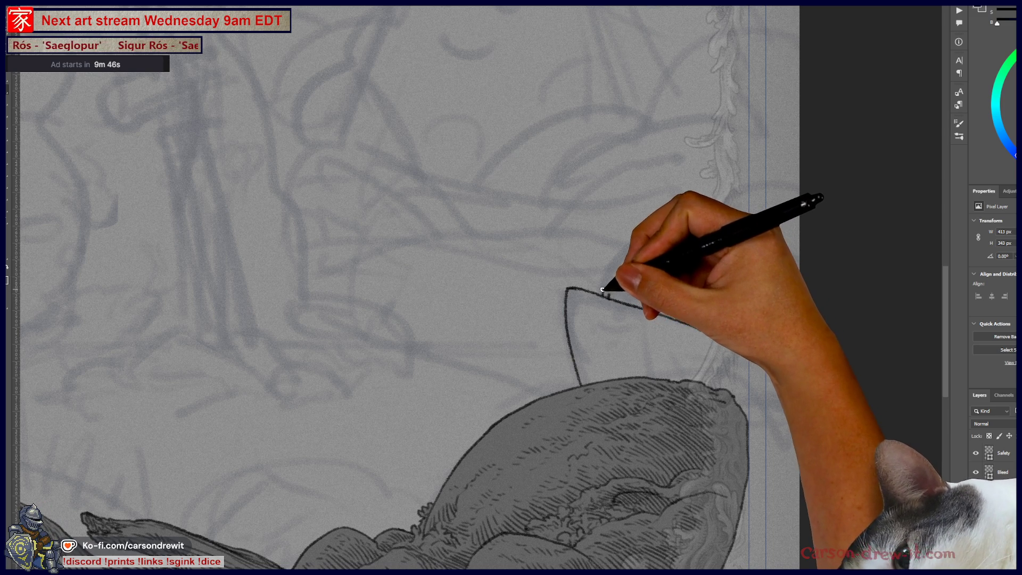
key("ctrl+z")
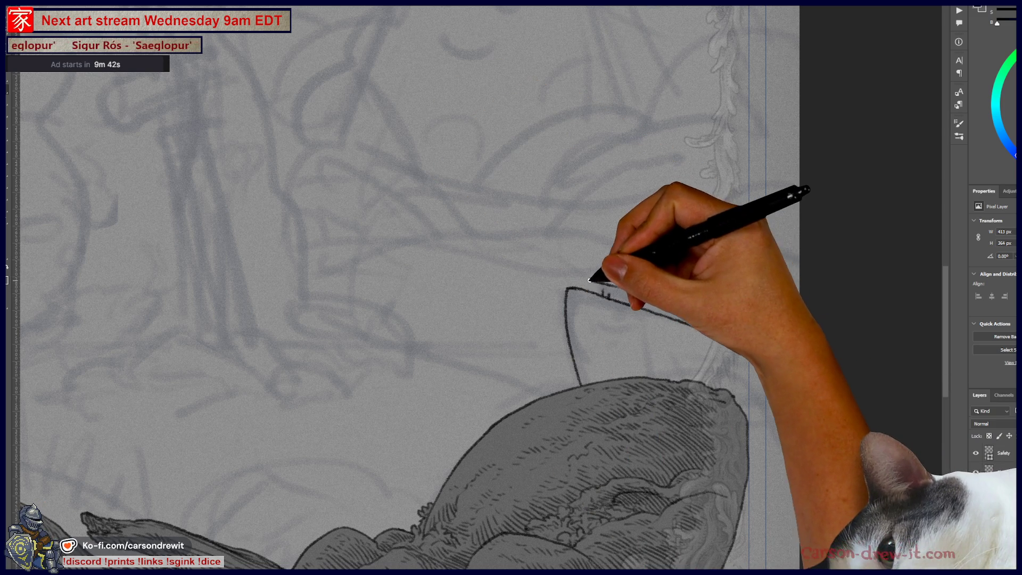
- Draw the goblet's rim edge, extending it right and adding a small tick above
left_click_drag(589, 279, 667, 298)
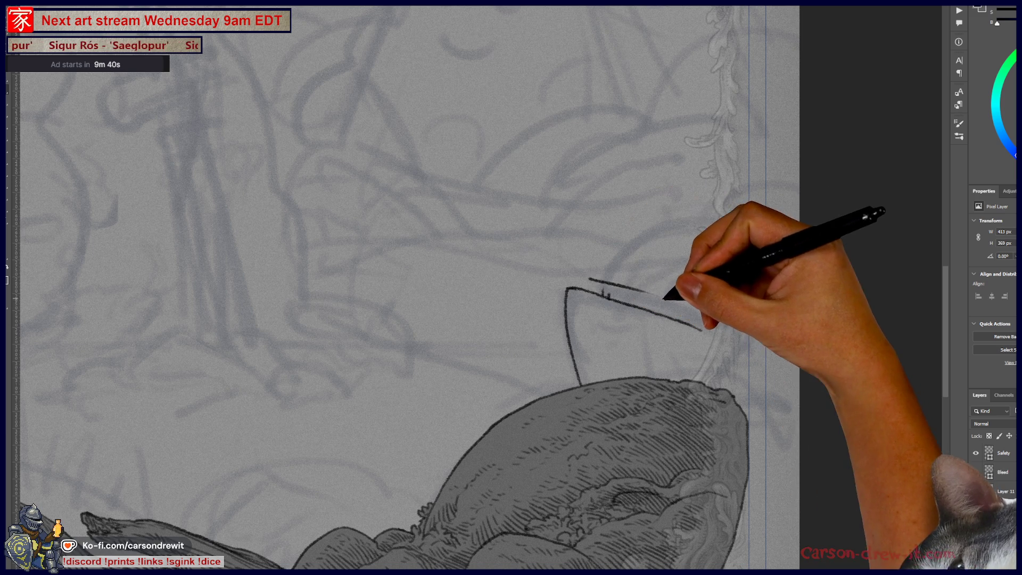
key("ctrl")
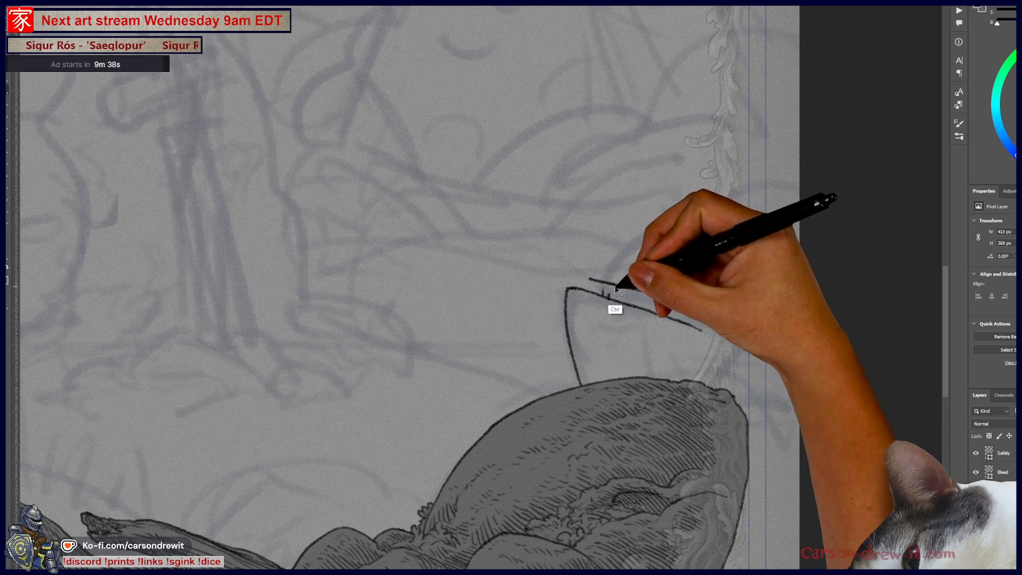
left_click_drag(586, 277, 657, 292)
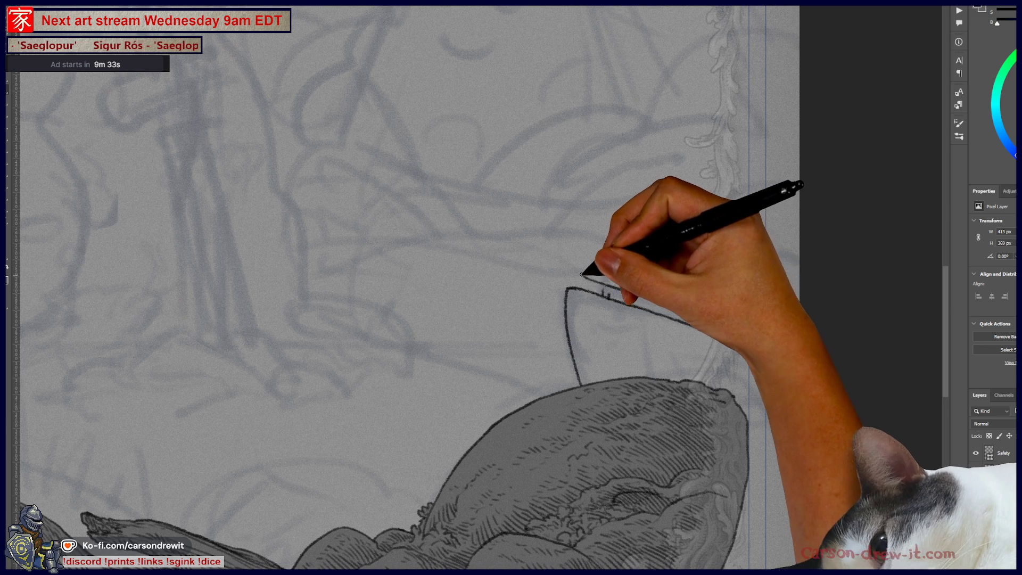
left_click_drag(582, 275, 621, 283)
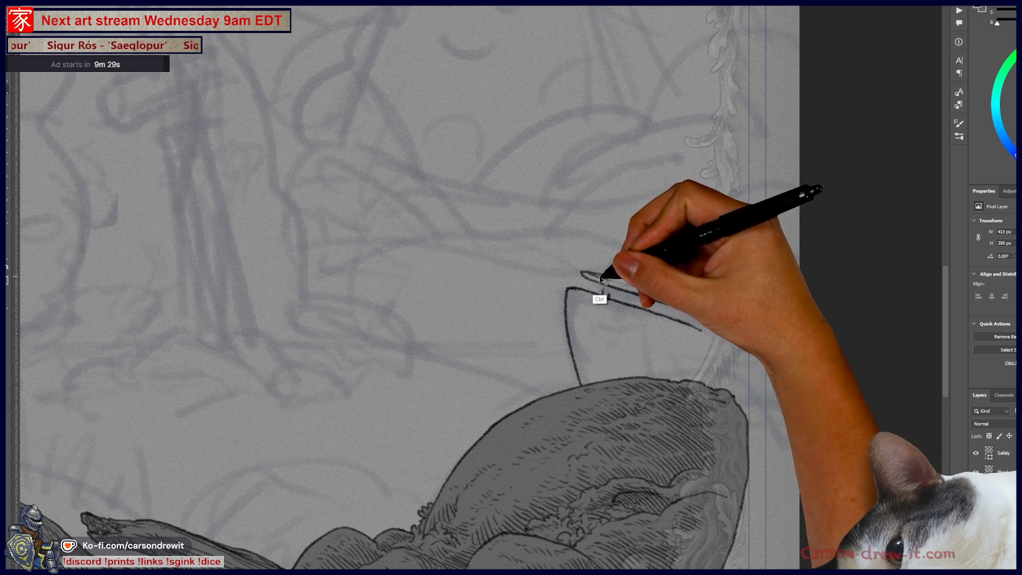
left_click_drag(682, 291, 713, 309)
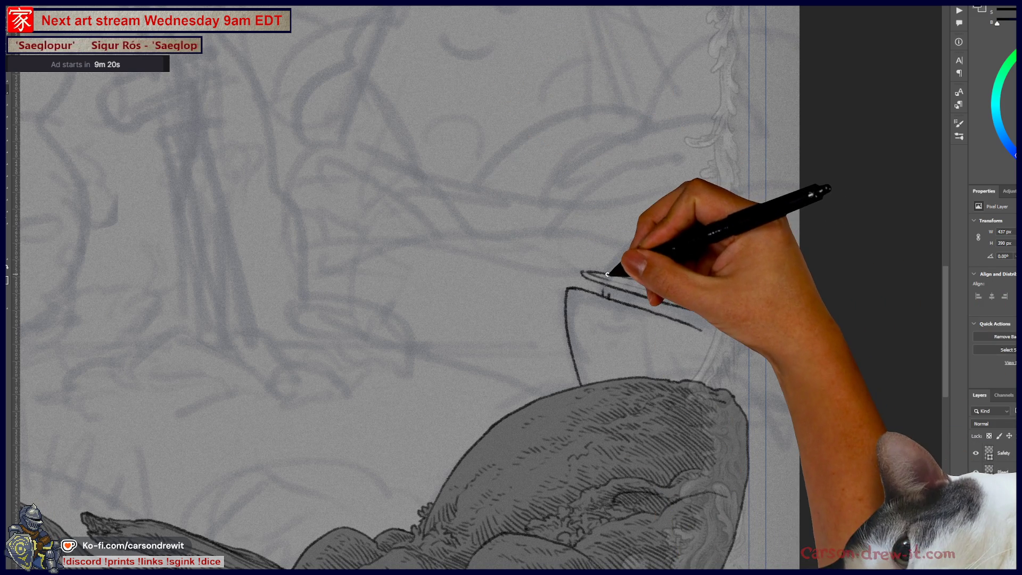
mouse_move(612, 271)
left_mouse_down()
mouse_move(617, 260)
mouse_move(729, 217)
left_mouse_up()
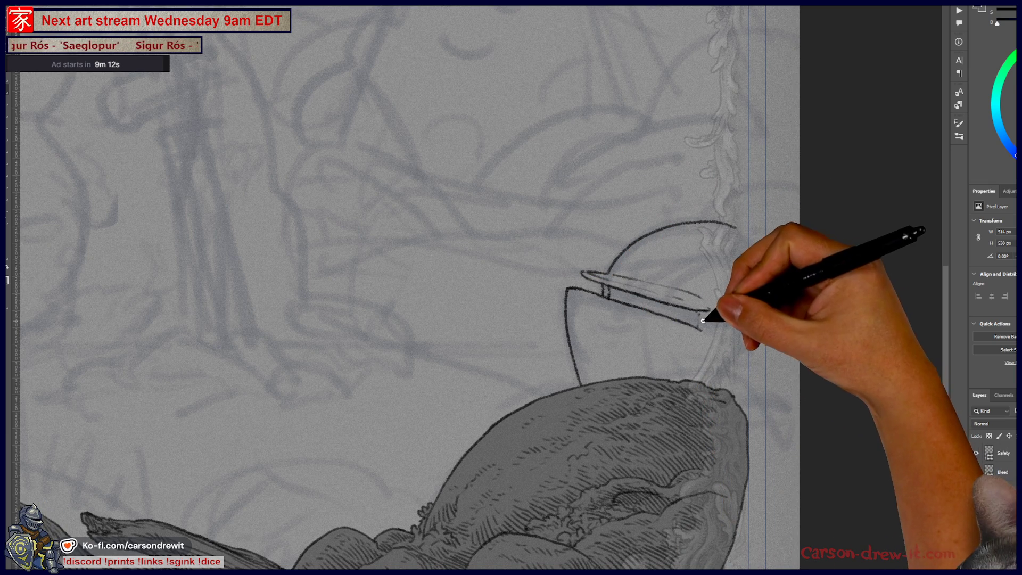
- Ink the bowl's right side curve below the rim
left_click_drag(700, 314, 717, 354)
key("ctrl+z")
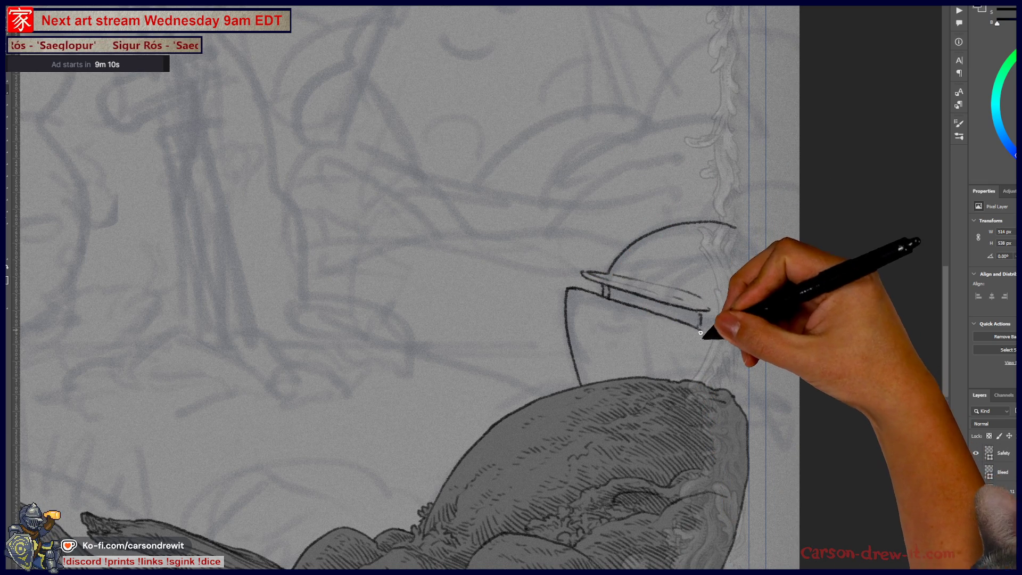
left_click_drag(701, 315, 737, 366)
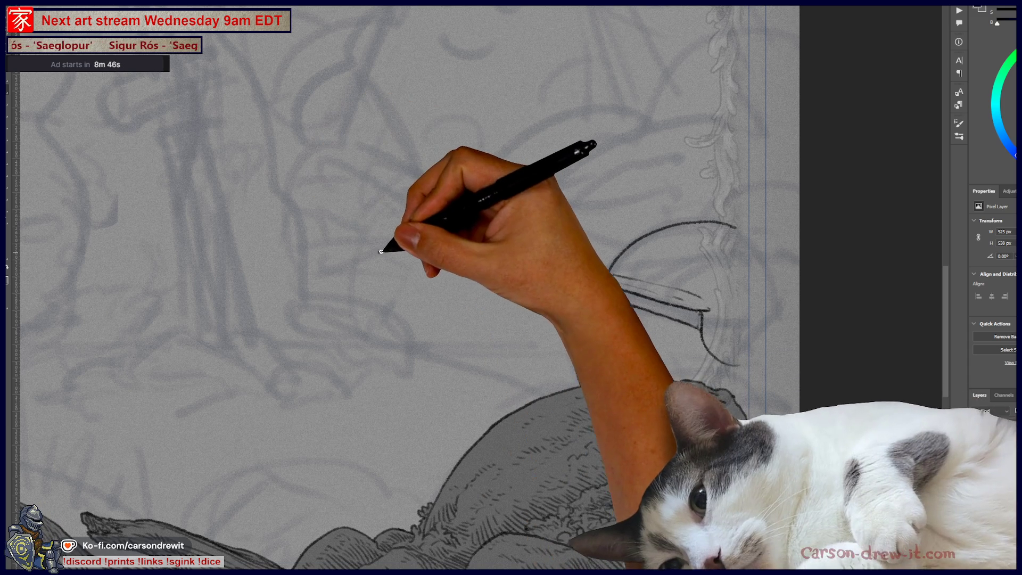
left_click_drag(381, 252, 408, 267)
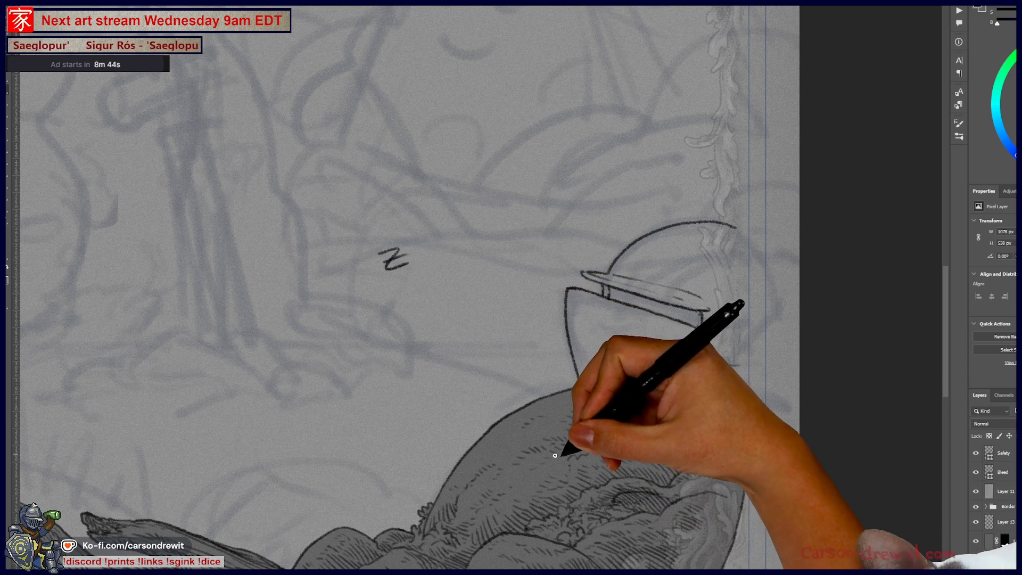
key("ctrl+z")
mouse_move(451, 214)
left_mouse_down()
mouse_move(478, 255)
mouse_move(487, 226)
left_mouse_up()
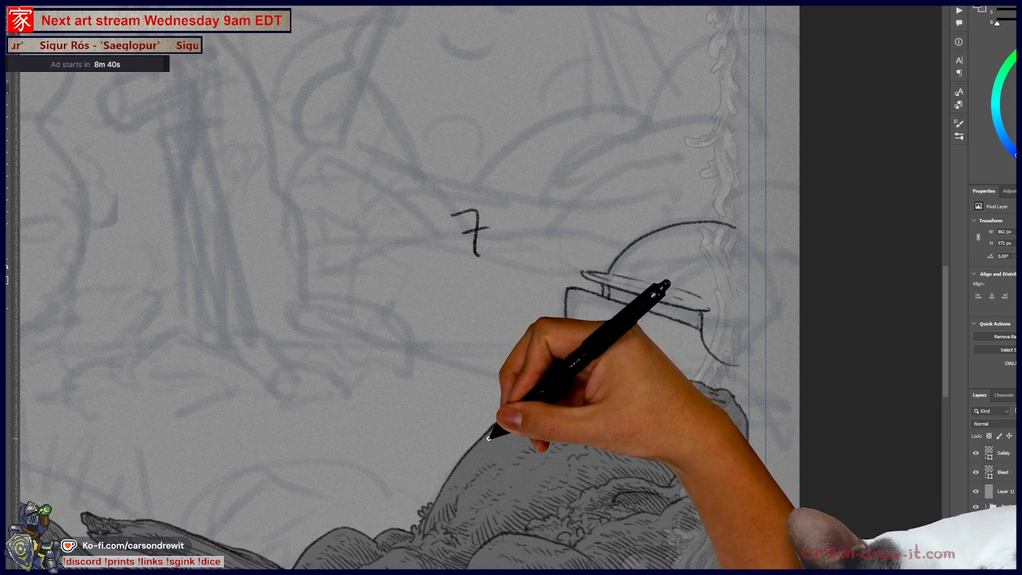
key("ctrl+z")
key("ctrl+z")
left_click_drag(441, 235, 454, 263)
key("ctrl+z")
key("ctrl+z")
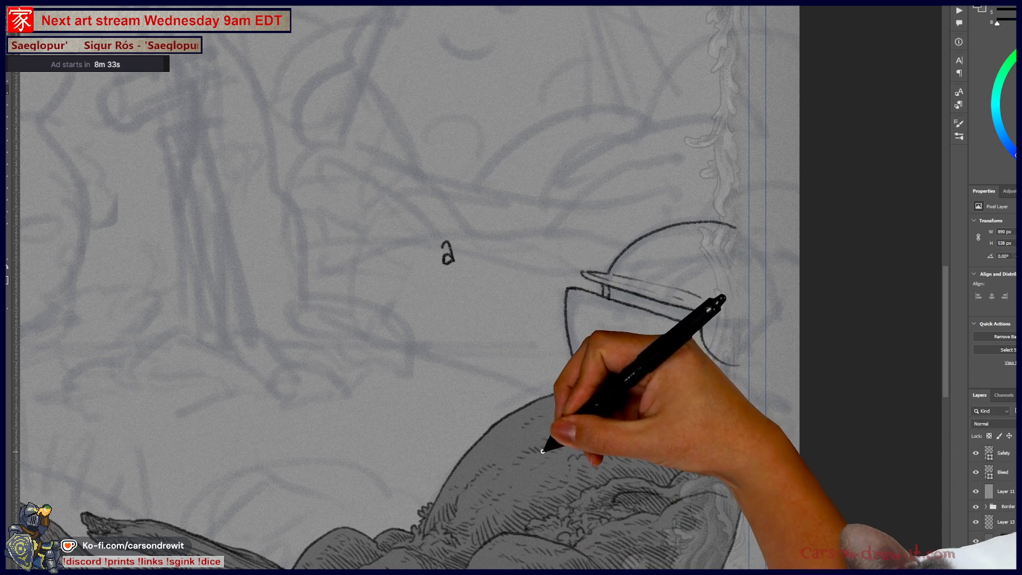
key("ctrl+z")
left_click_drag(450, 262, 456, 277)
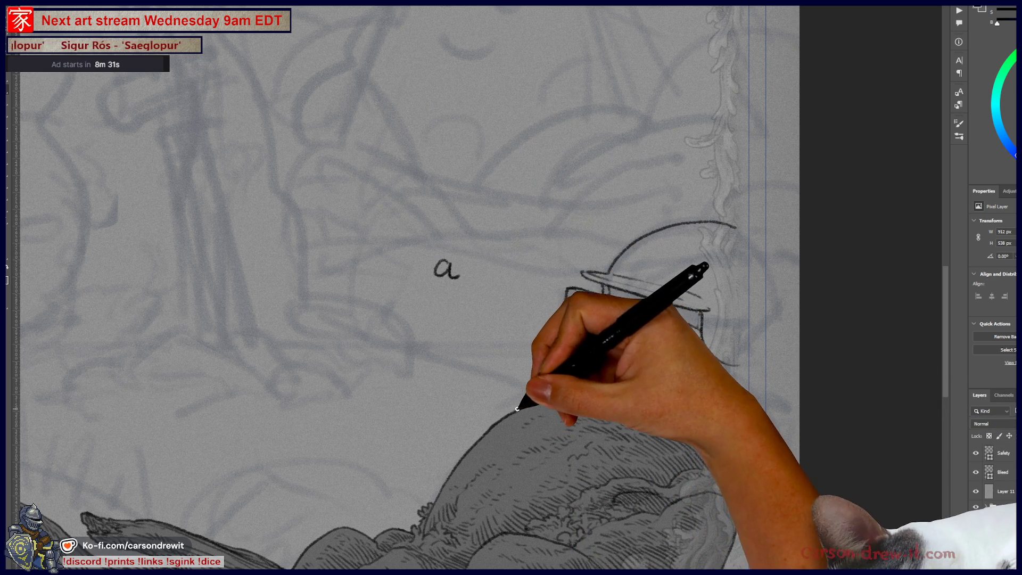
key("ctrl+z")
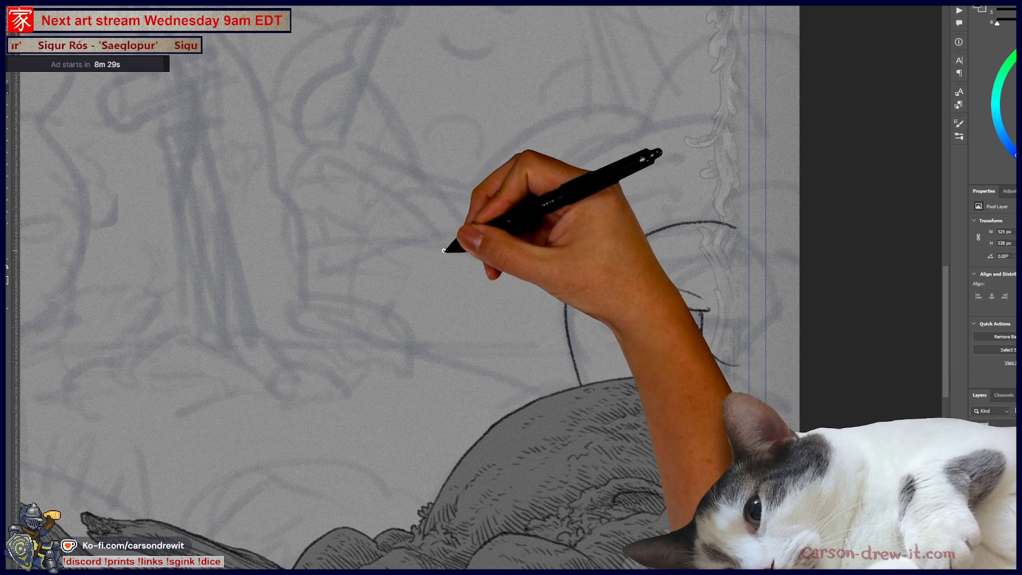
mouse_move(443, 250)
left_mouse_down()
mouse_move(442, 264)
mouse_move(428, 232)
left_mouse_up()
key("ctrl+z")
key("ctrl+z")
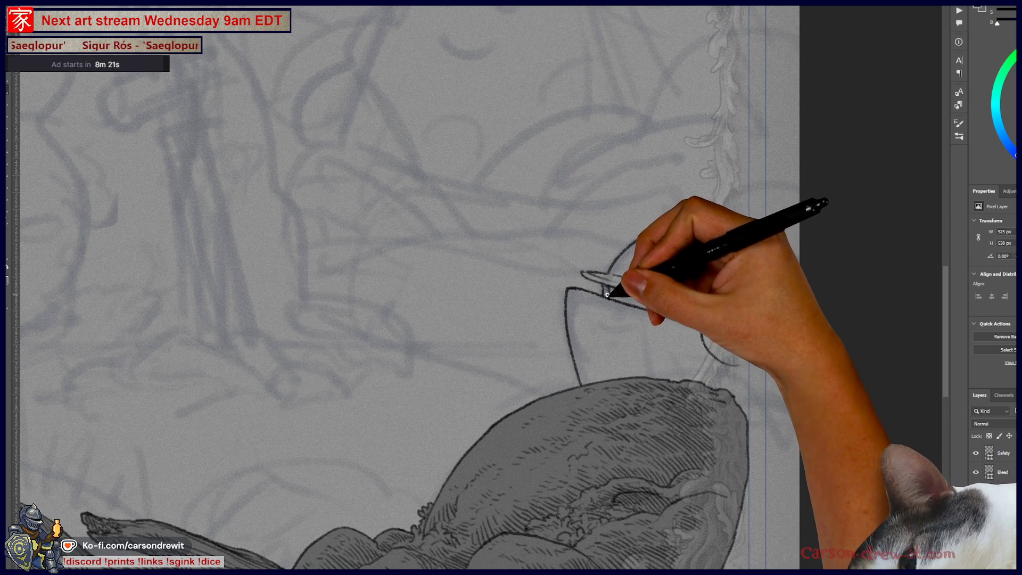
- Hatch the dark band under the rim, darken the bowl's left edge, and add an inner vertical line
mouse_move(614, 290)
left_mouse_down()
mouse_move(687, 315)
mouse_move(685, 303)
mouse_move(672, 309)
mouse_move(689, 301)
left_mouse_up()
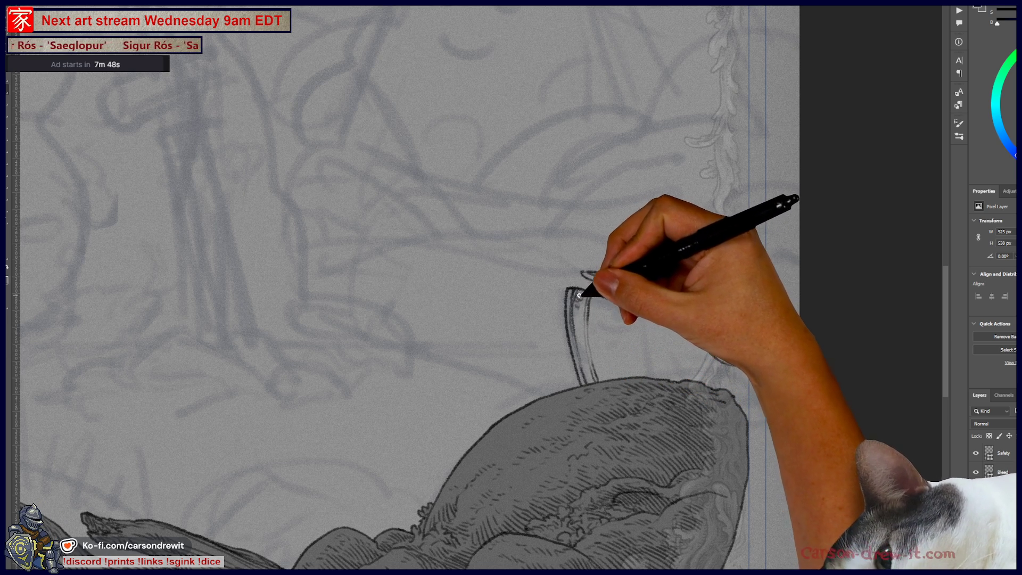
left_click_drag(578, 295, 580, 342)
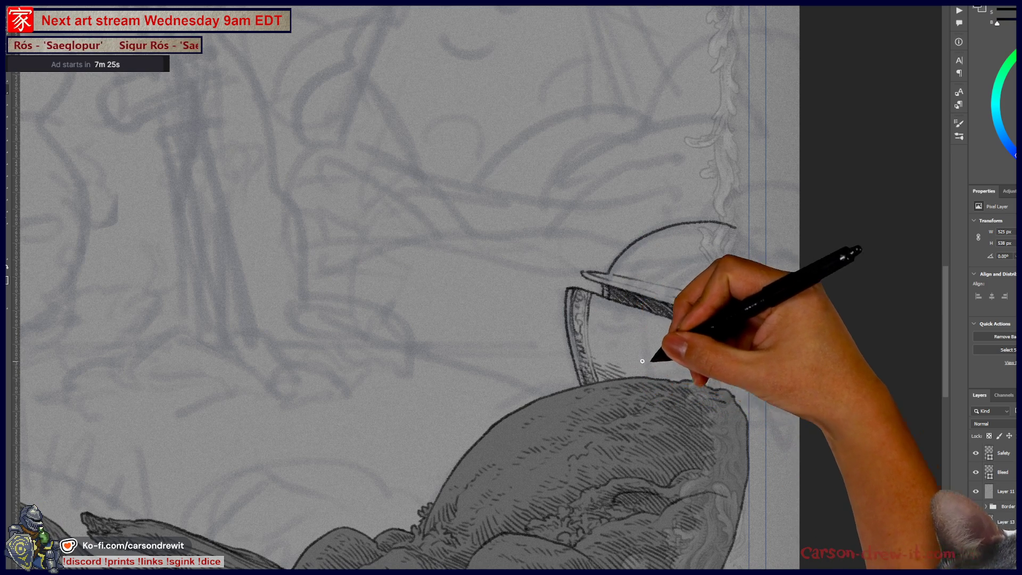
left_click_drag(611, 314, 617, 379)
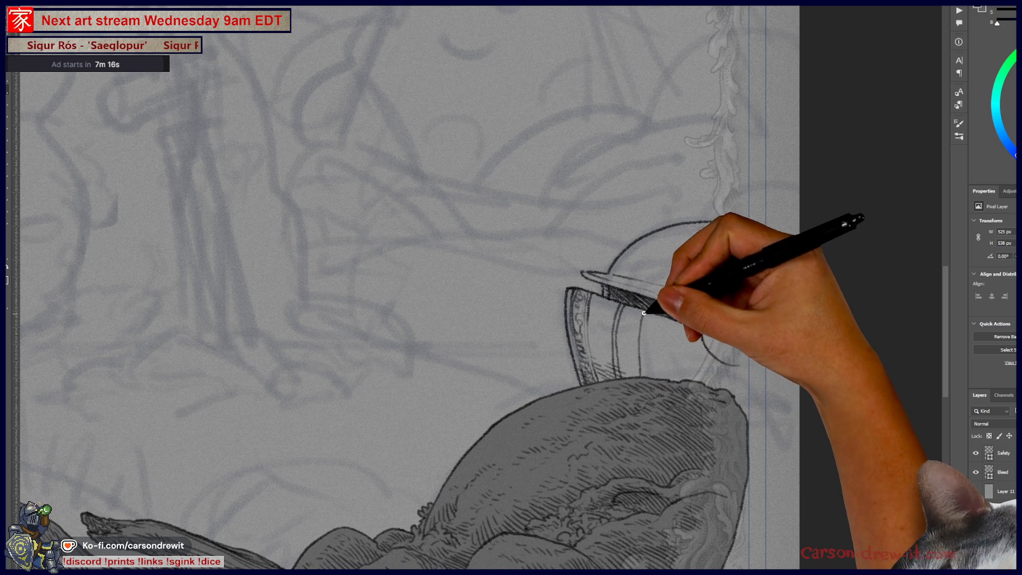
- Draw an ornamental curve on the bowl, re-ink its right side, and add the dome above the rim
left_click_drag(635, 374, 648, 312)
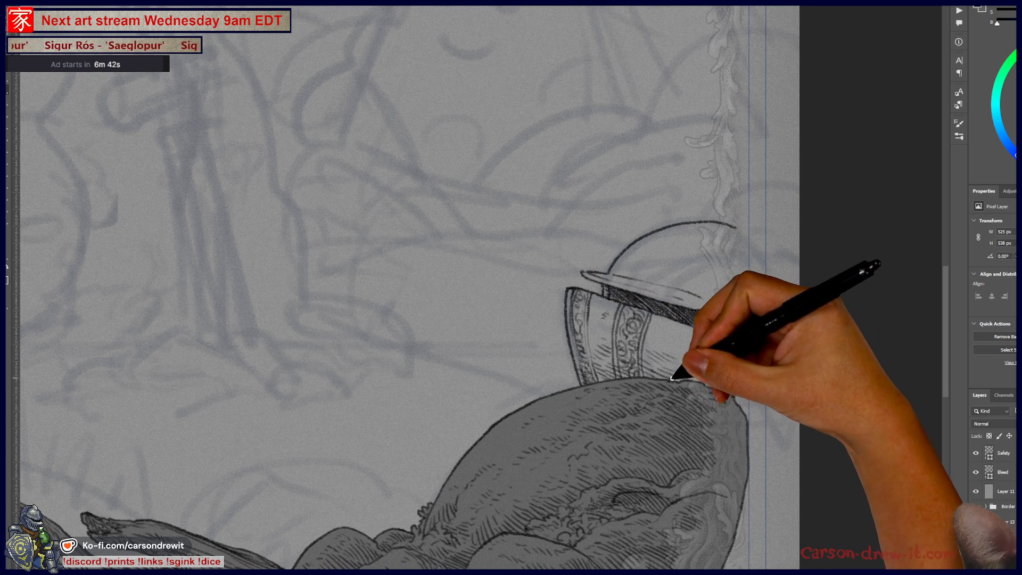
left_click_drag(737, 364, 704, 329)
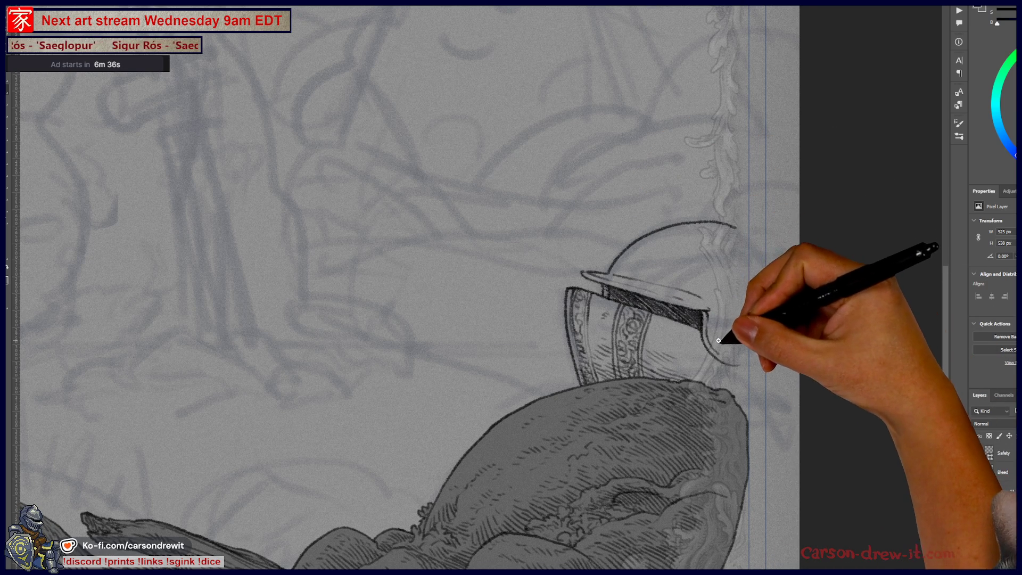
left_click_drag(723, 303, 714, 342)
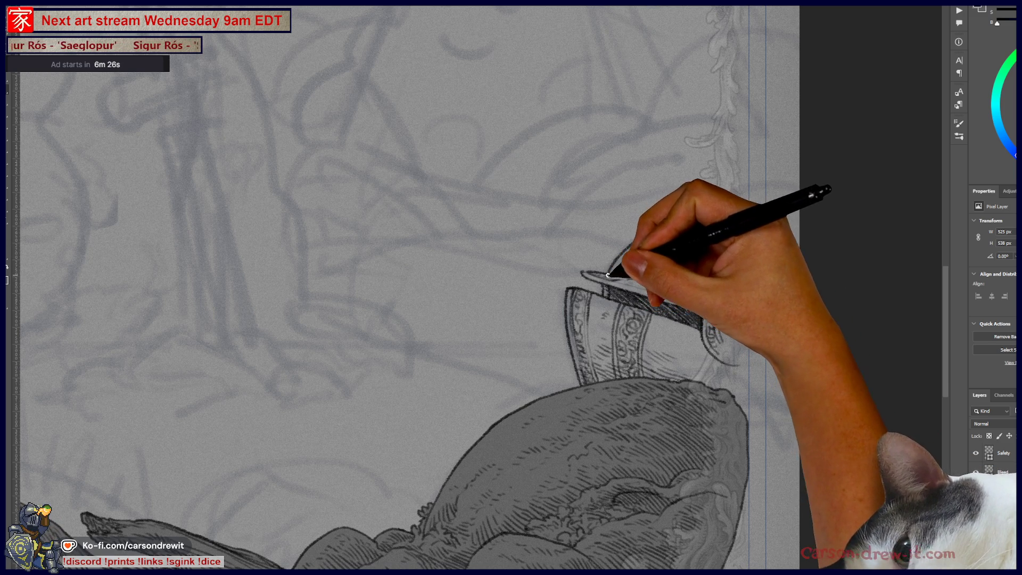
left_click_drag(611, 269, 681, 224)
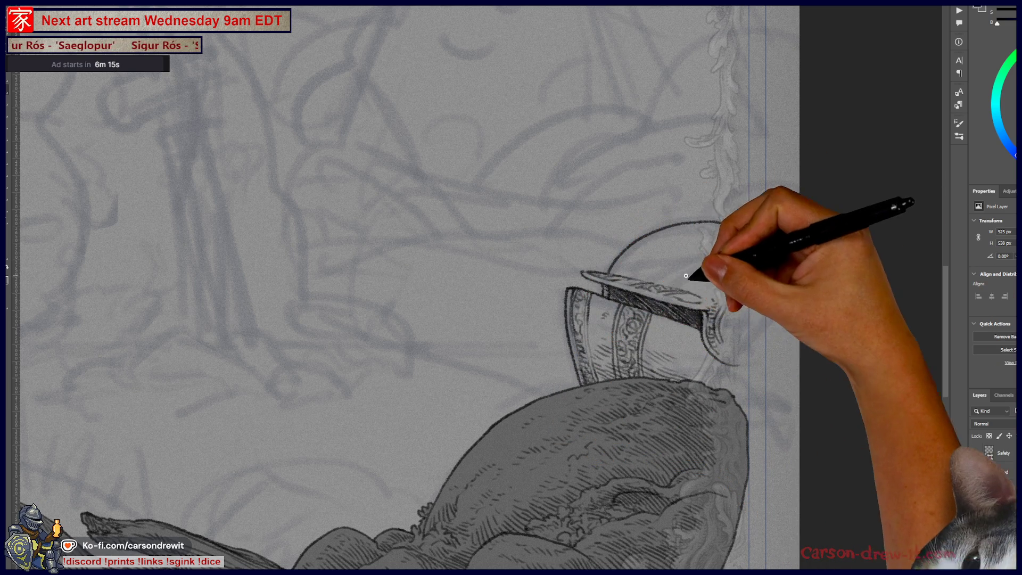
left_click_drag(659, 282, 673, 268)
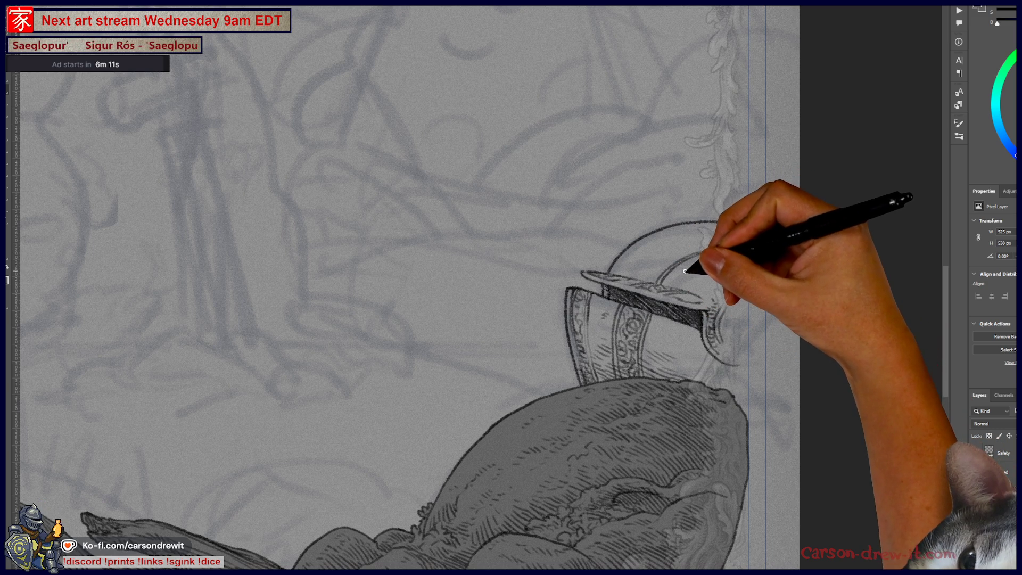
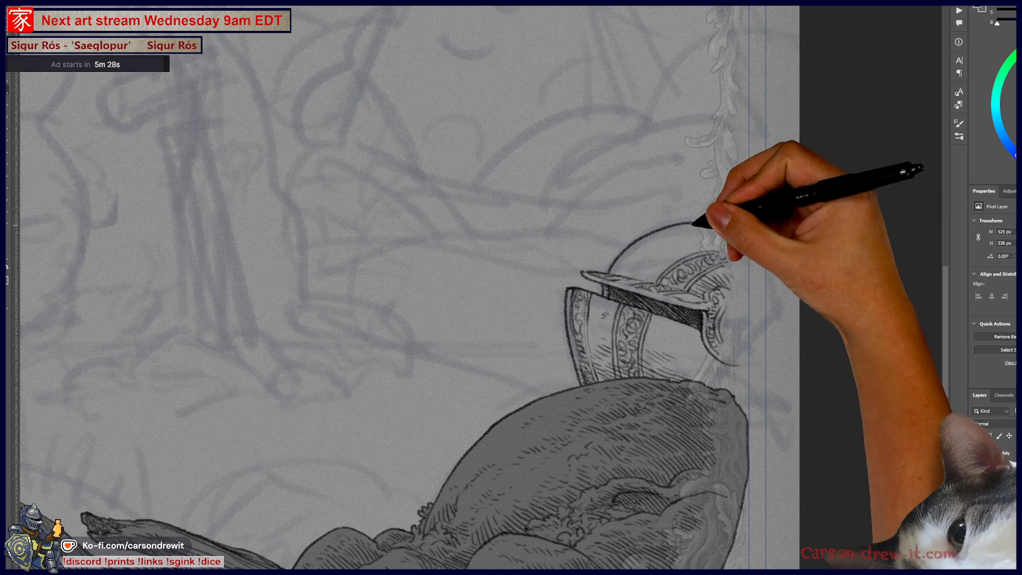
- Hatch the top-right of the helmet dome with short strokes, then toggle the sketch layer off and on
left_click_drag(713, 228, 727, 244)
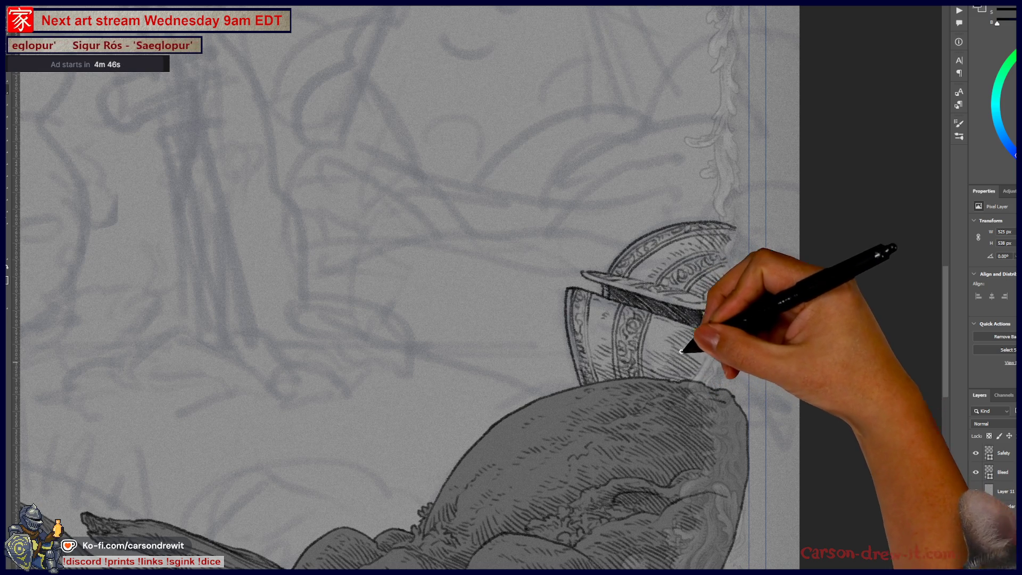
key("ctrl+comma")
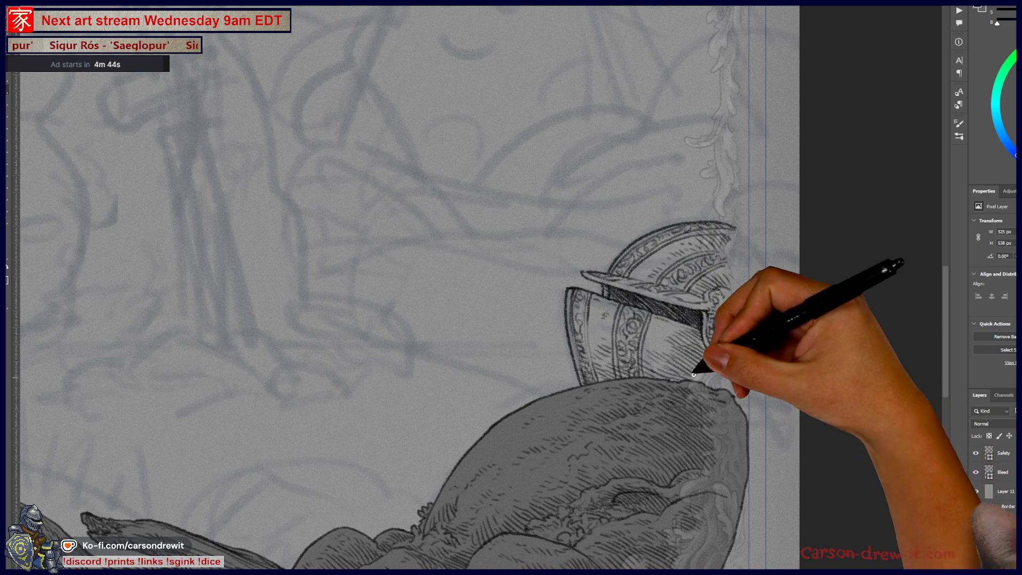
key("ctrl+comma")
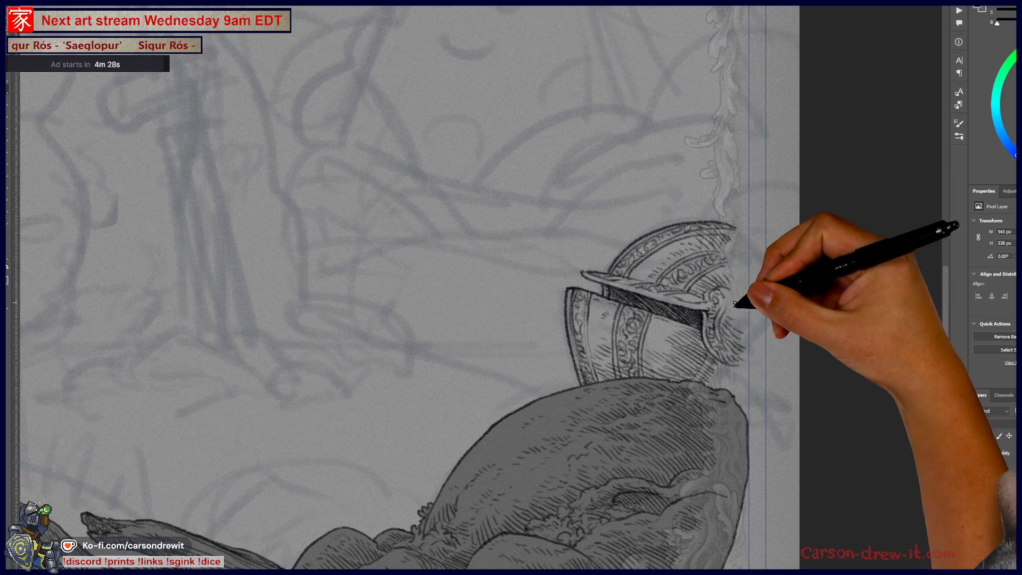
- Ink a line down the helmet's right edge
left_click_drag(742, 335, 734, 367)
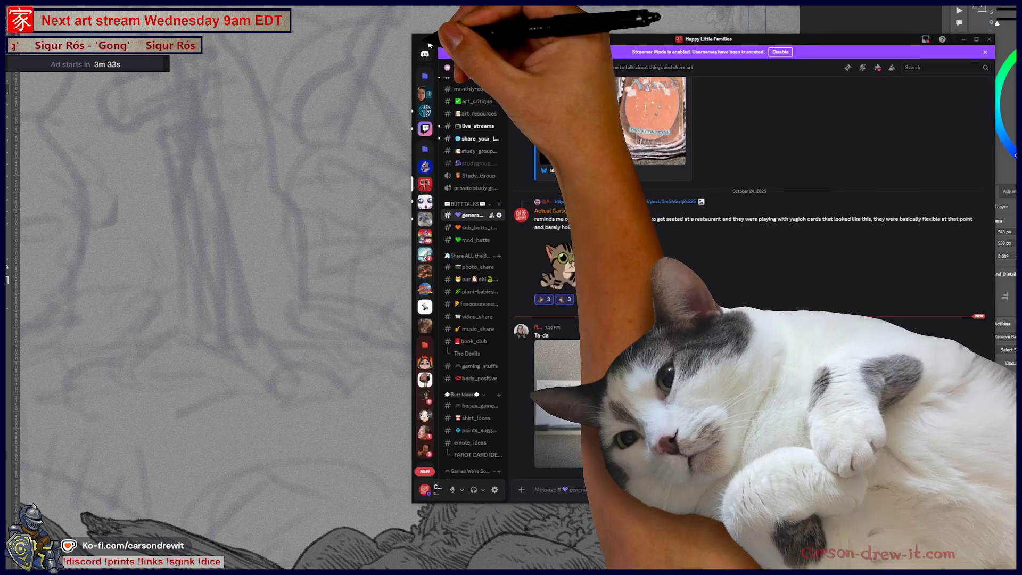
- Enlarge the posted handwriting photo in Discord, then close the full-size view
left_click(558, 408)
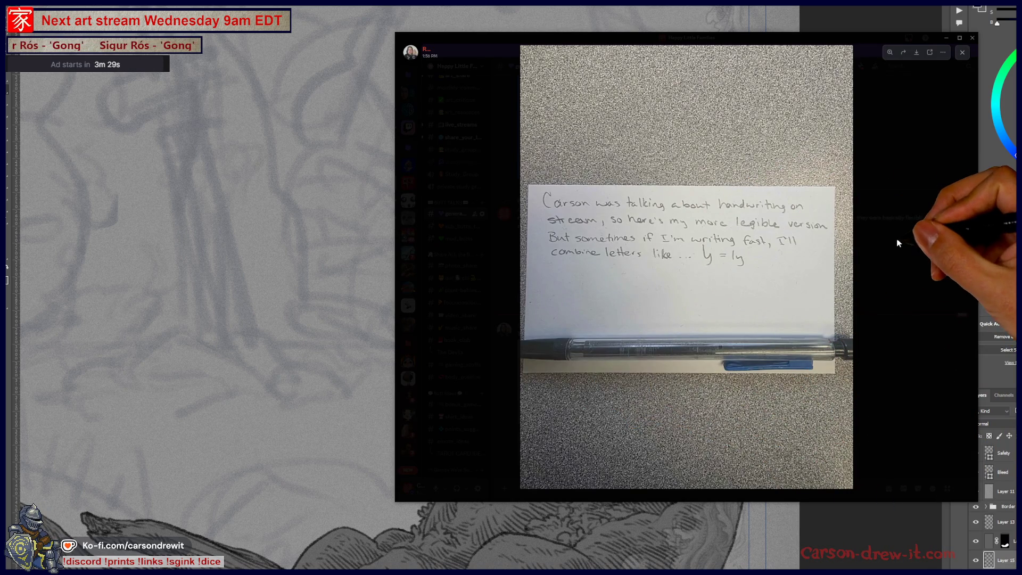
left_click(899, 240)
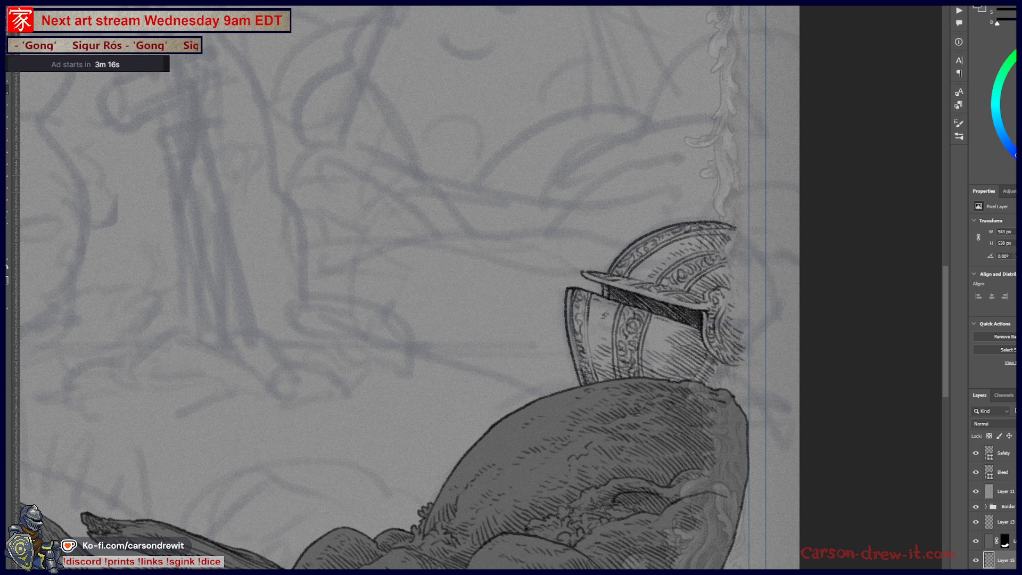
- Draw a curved outline up the right side of the helmet
mouse_move(435, 404)
left_mouse_down()
mouse_move(448, 405)
mouse_move(223, 325)
left_mouse_up()
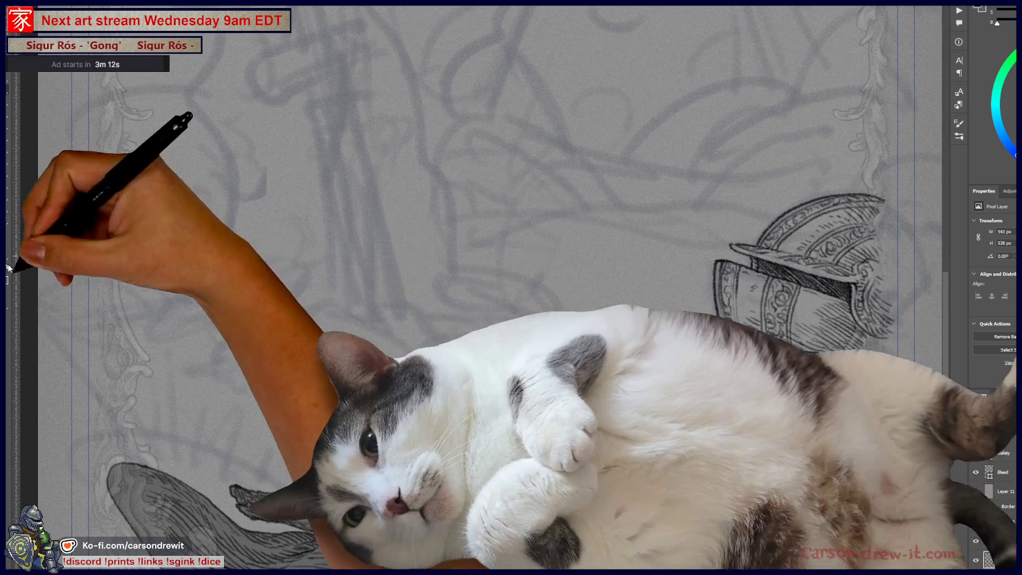
scroll(621, 311, "up", 3)
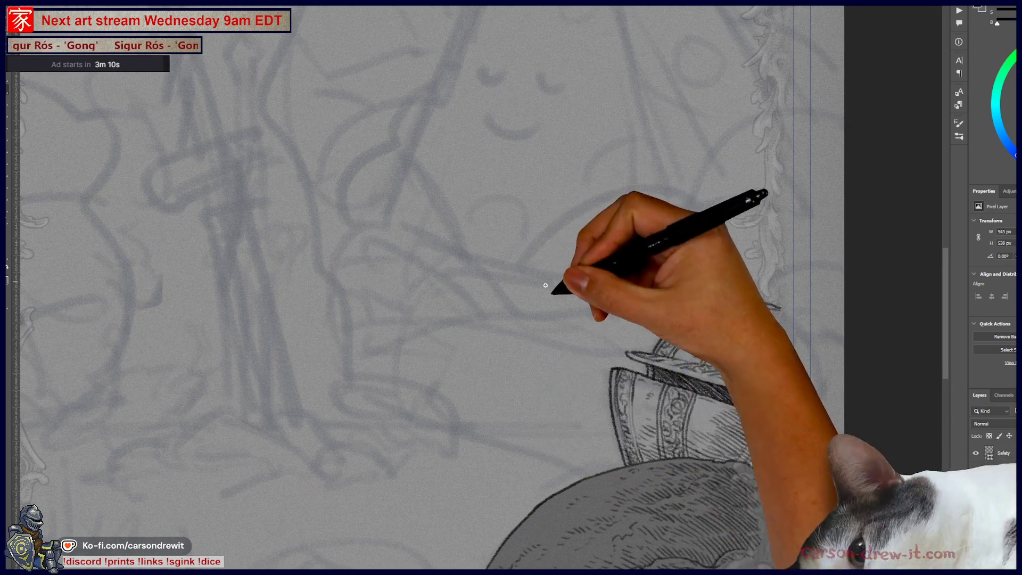
key("ctrl")
left_click_drag(638, 361, 810, 337)
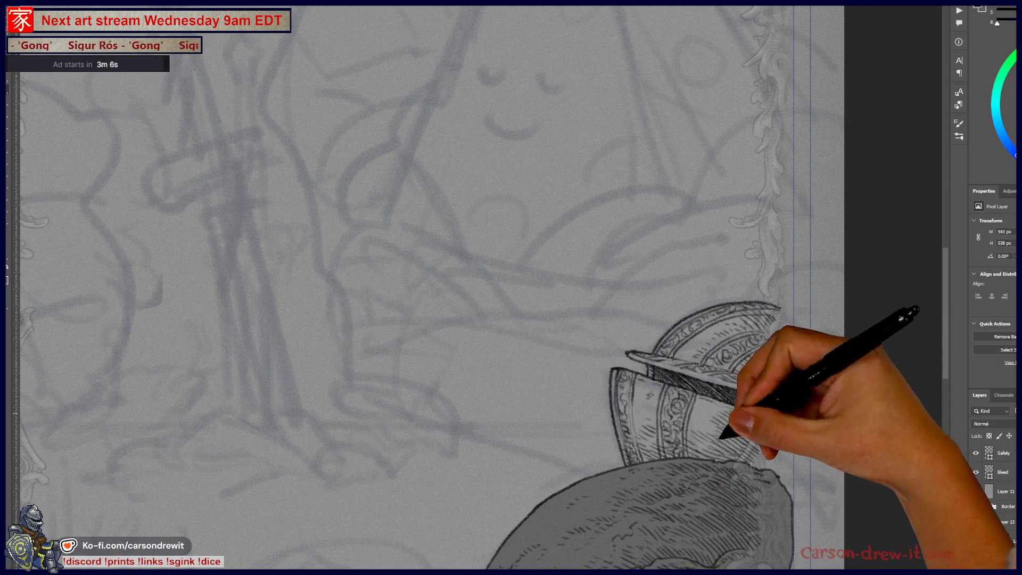
mouse_move(792, 504)
left_mouse_down()
mouse_move(815, 353)
mouse_move(782, 306)
left_mouse_up()
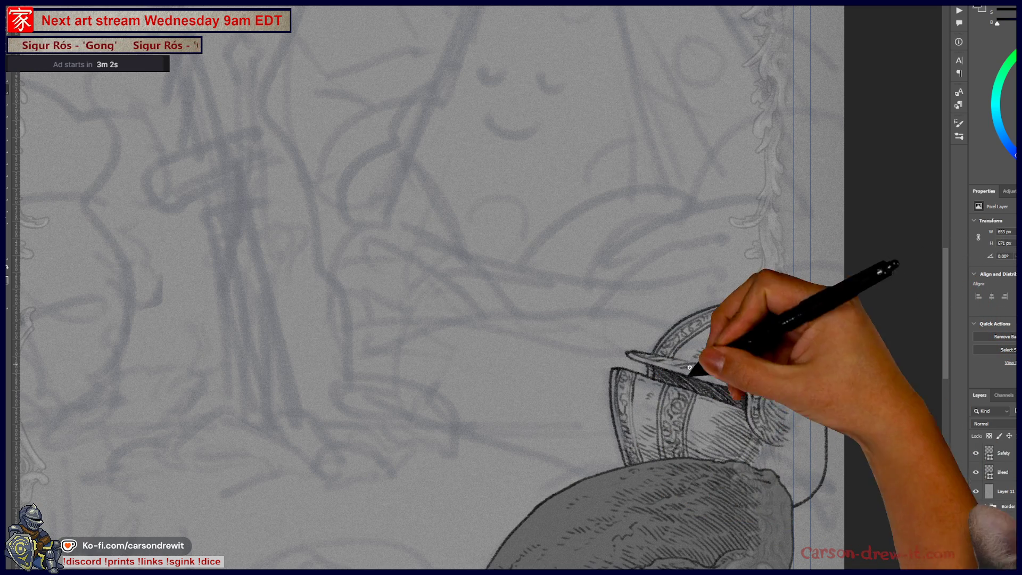
- Recentre the view on the helmet and load its layer's shape as a selection
left_click_drag(730, 524, 763, 484)
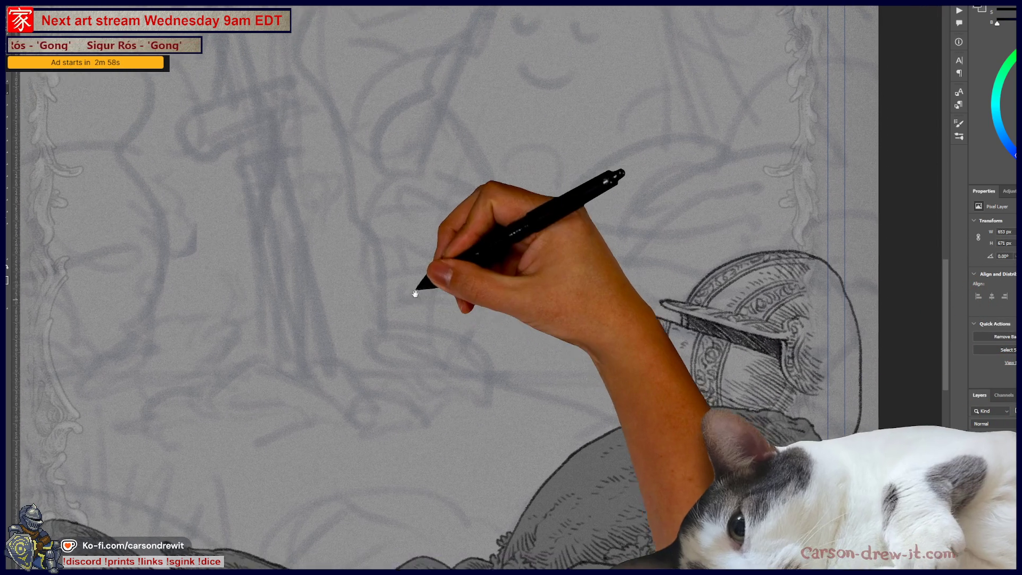
key("ctrl+minus")
left_click_drag(457, 315, 499, 366)
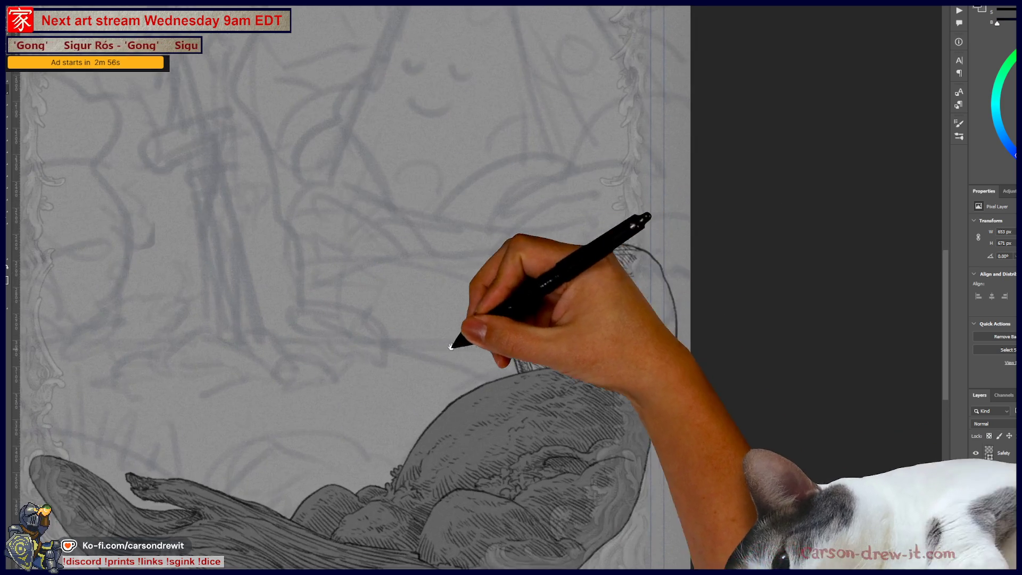
key("ctrl+minus")
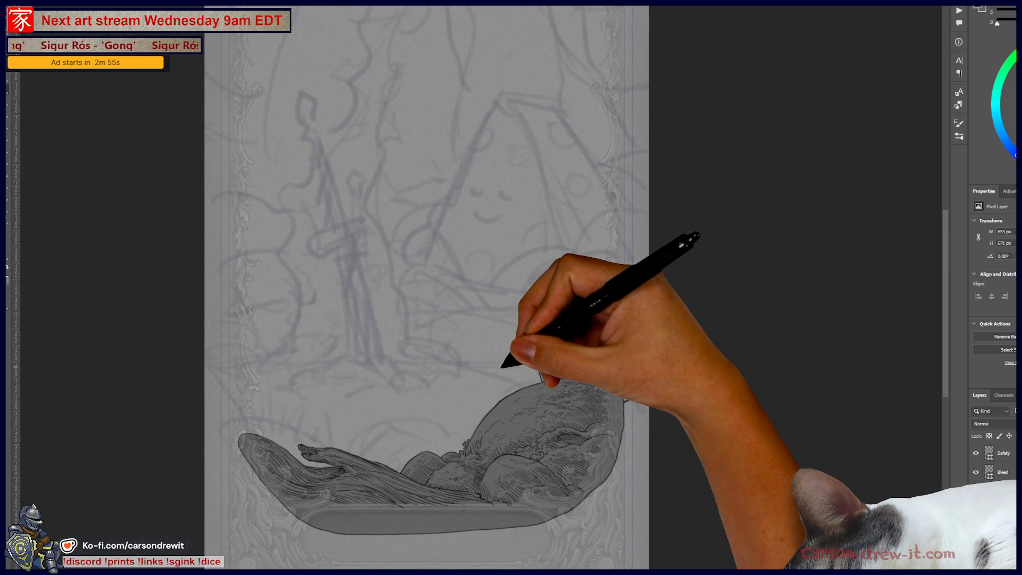
left_click_drag(506, 358, 472, 418)
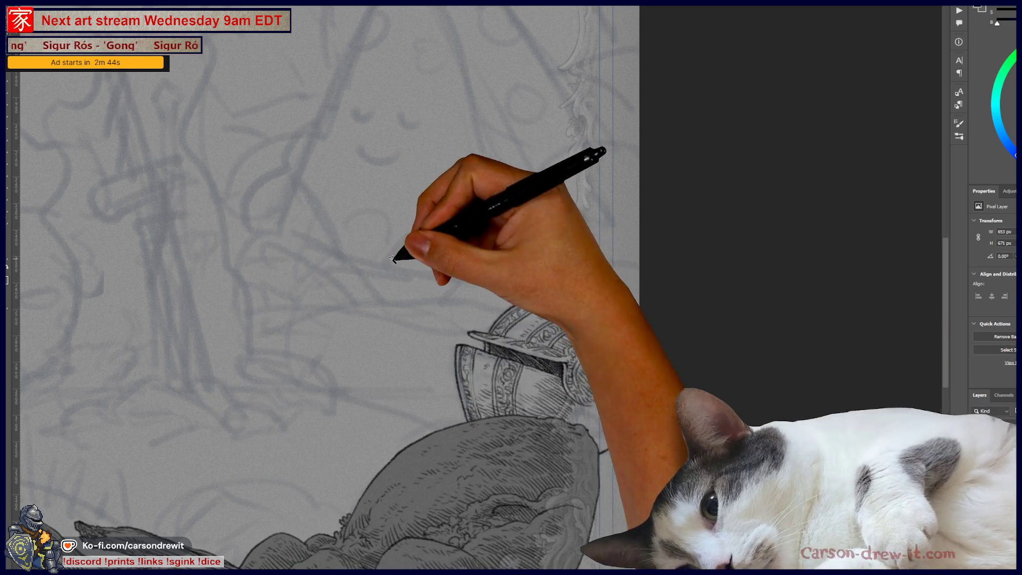
left_click(392, 259)
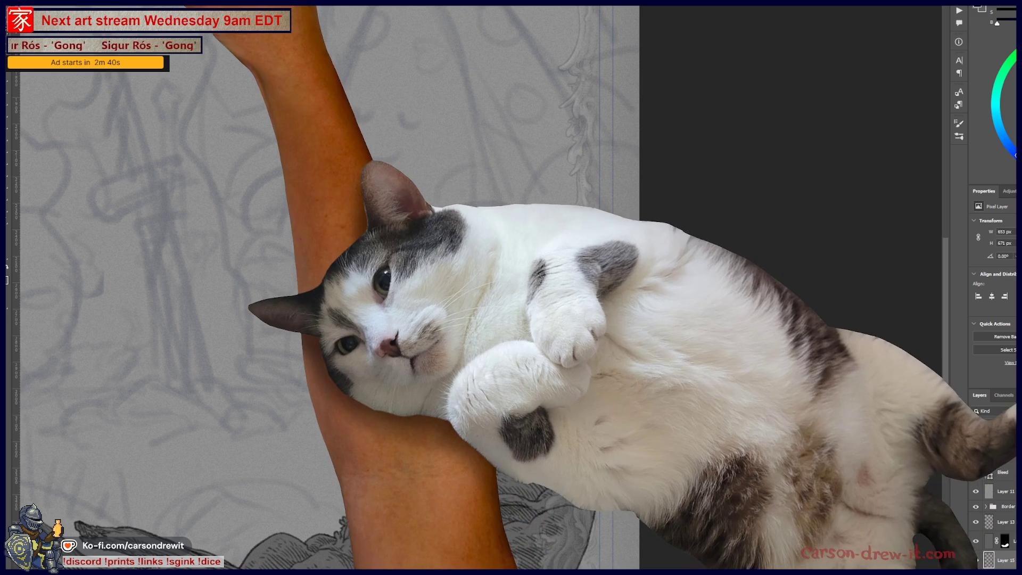
- Contract the helmet selection slightly with Select > Modify > Contract, then deselect
key("alt+s")
mouse_move(139, 91)
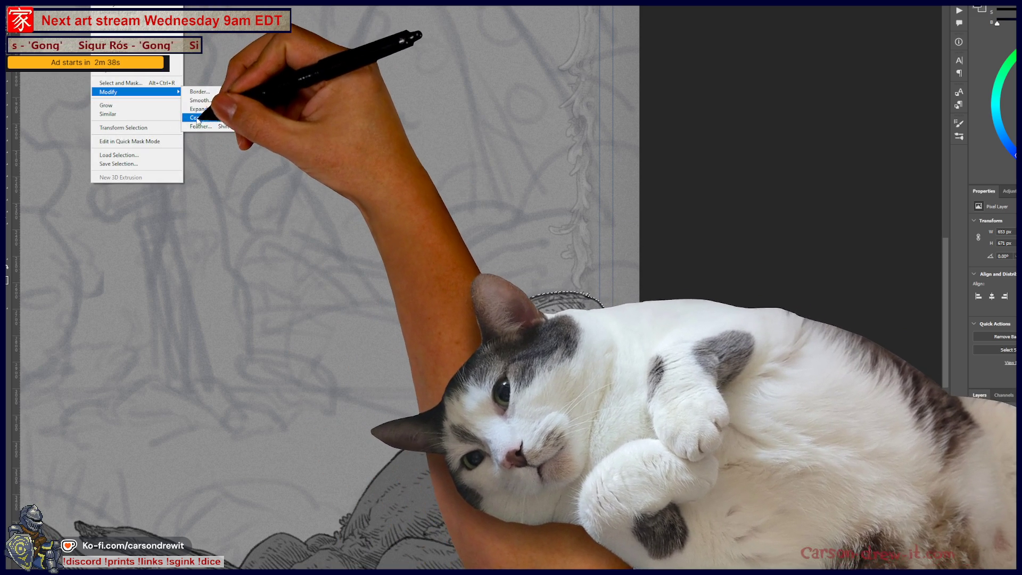
left_click(202, 118)
left_click(612, 155)
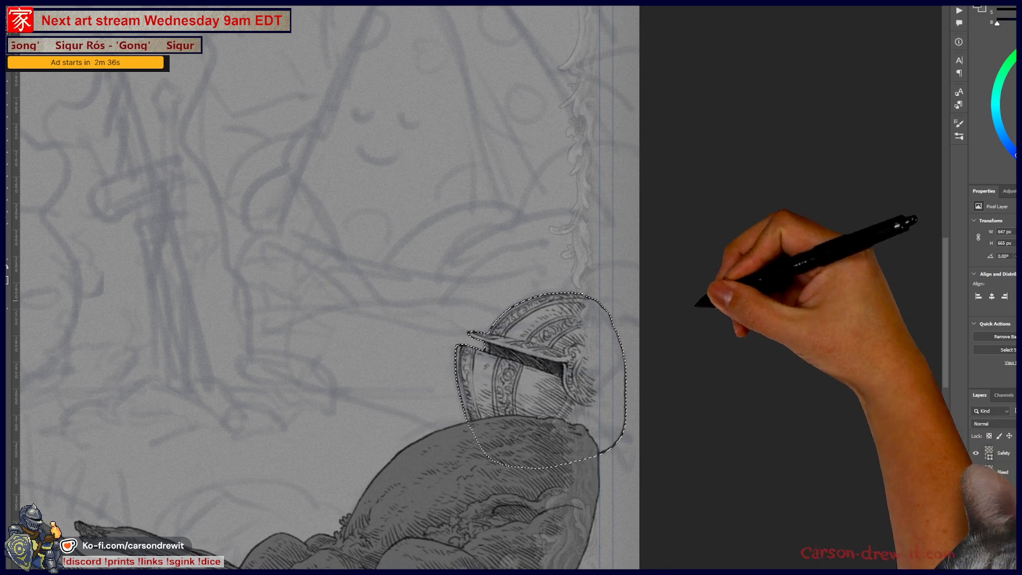
scroll(993, 506, "down", 2)
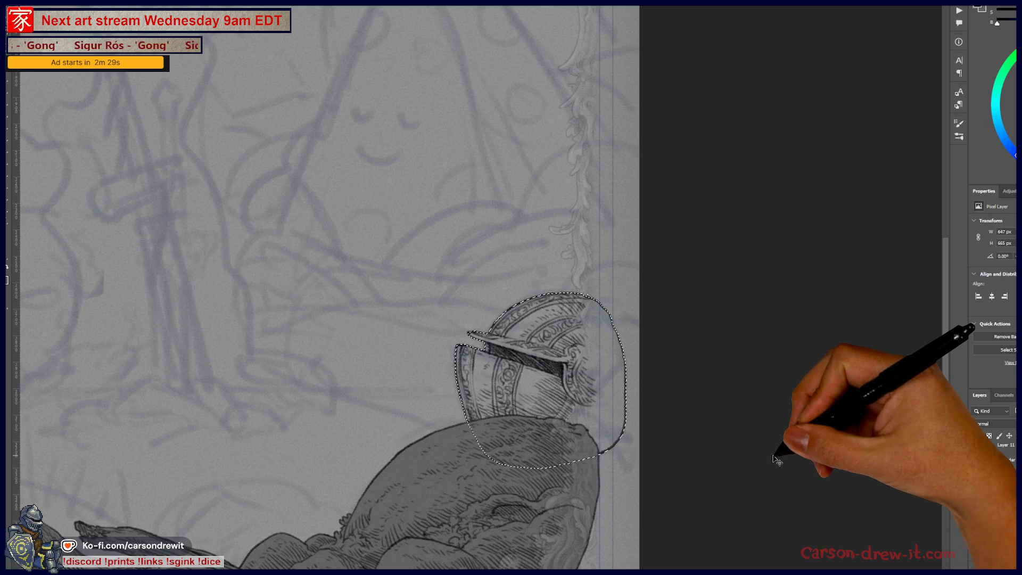
key("ctrl+d")
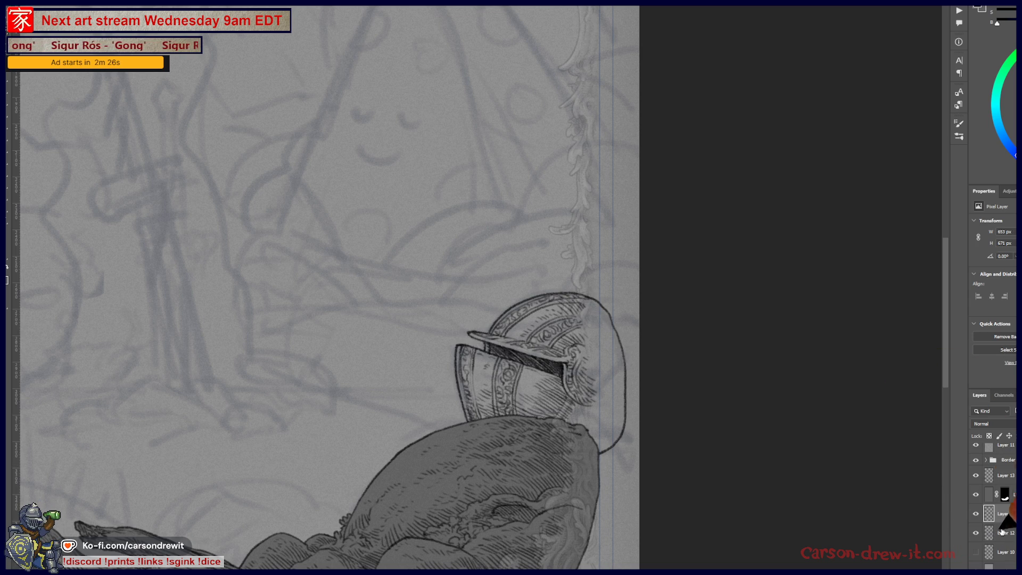
- Hide the sketch to check the inks and make the helmet's layer active
key("ctrl+comma")
key("ctrl+comma")
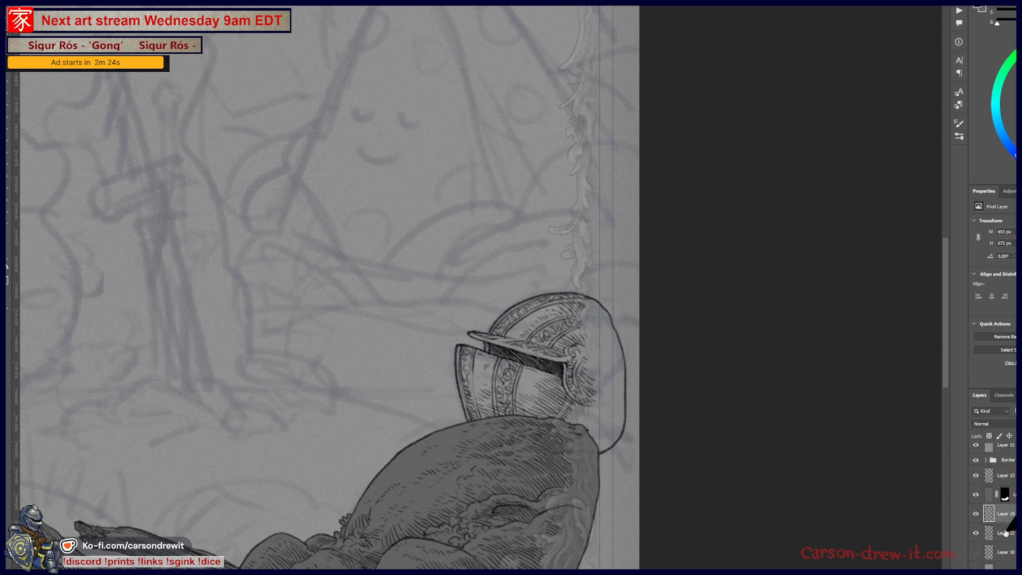
left_click(1003, 532)
left_click(975, 533)
left_click(976, 533)
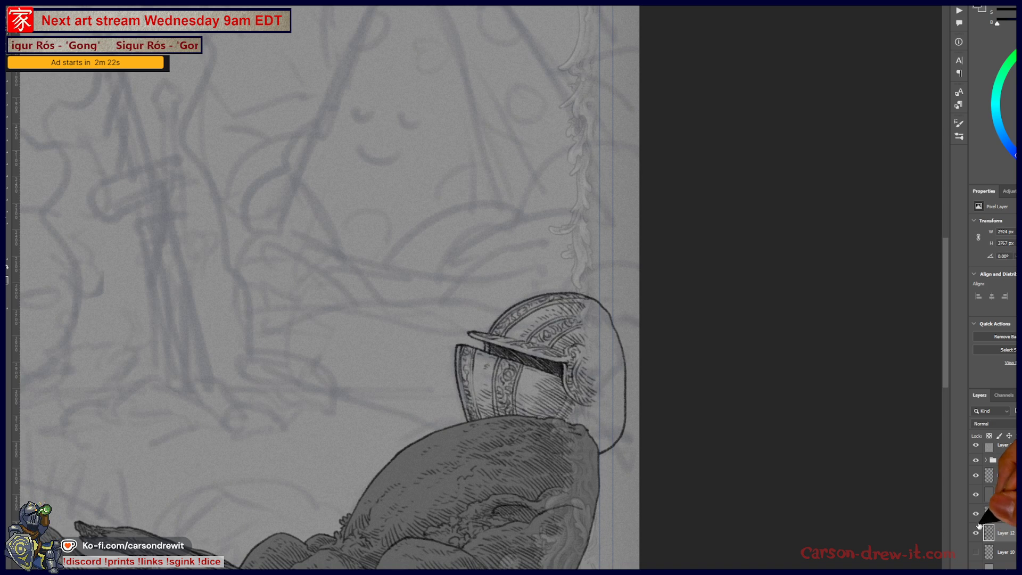
left_click(977, 514)
left_click(976, 514)
left_click(1013, 514)
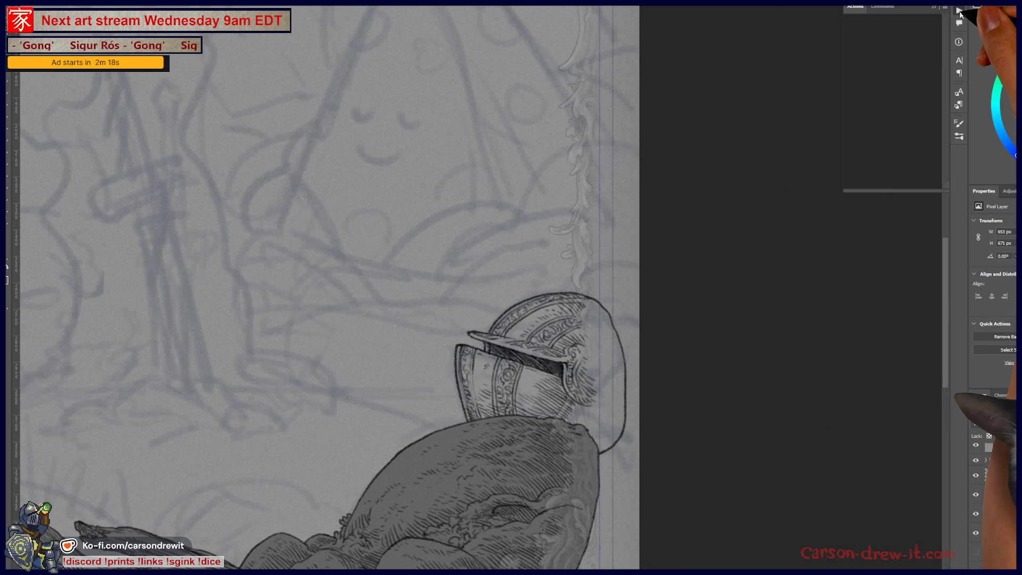
- Run the BG fill action to fill the helmet flat grey, toggling it to compare
left_click(958, 11)
left_click(878, 38)
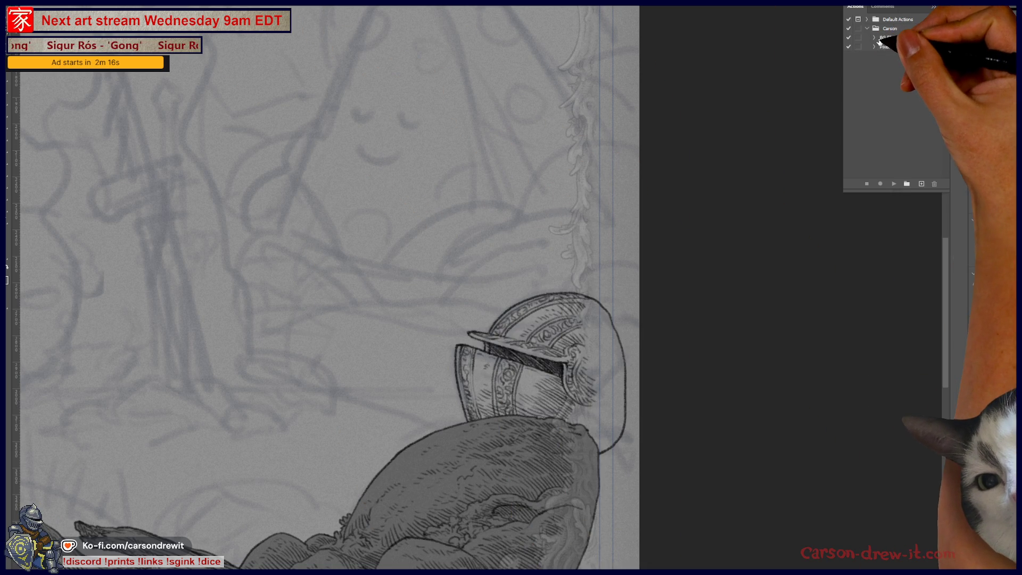
left_click(894, 183)
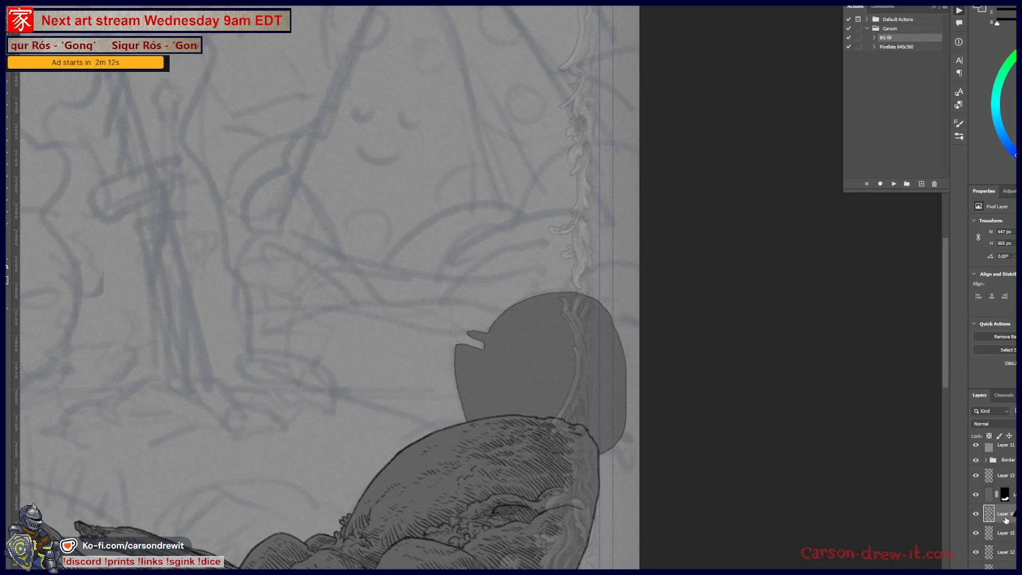
left_click(976, 514)
left_click(976, 514)
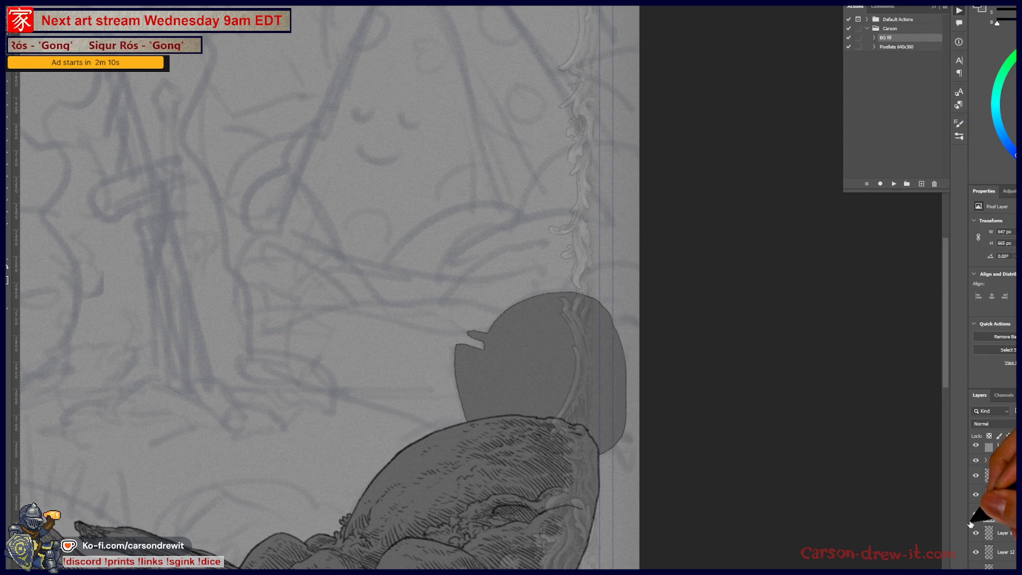
left_click(976, 514)
left_click(975, 514)
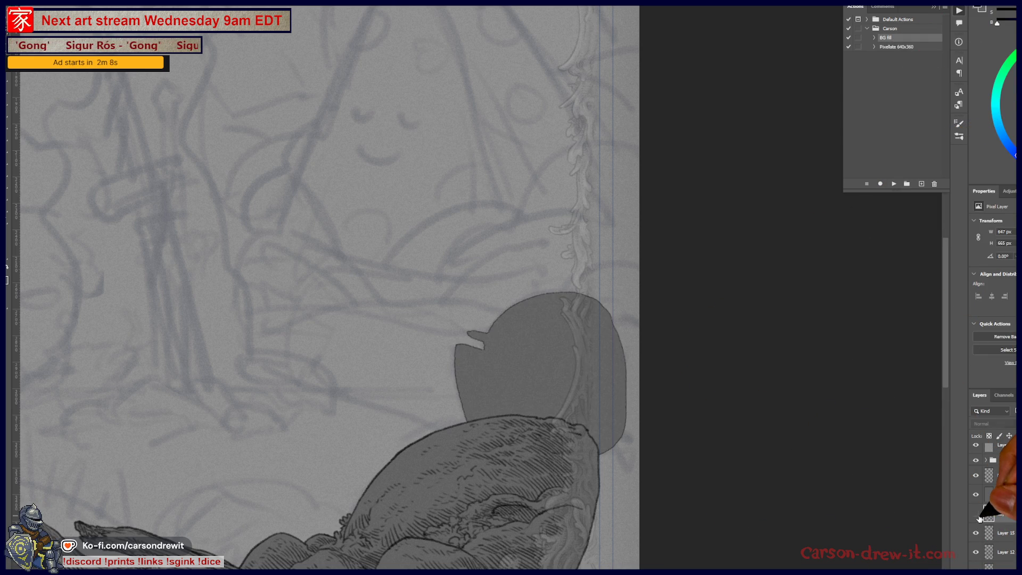
left_click(975, 514)
- Move Layer 16 below Layer 15, show the grey fill, and fit the card on screen
left_click_drag(997, 514, 997, 542)
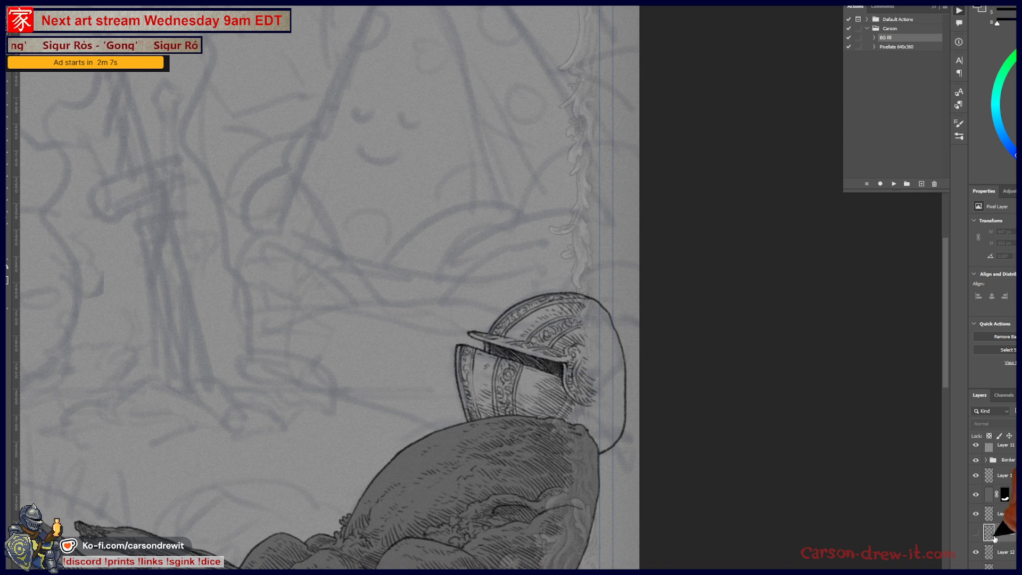
left_click(975, 532)
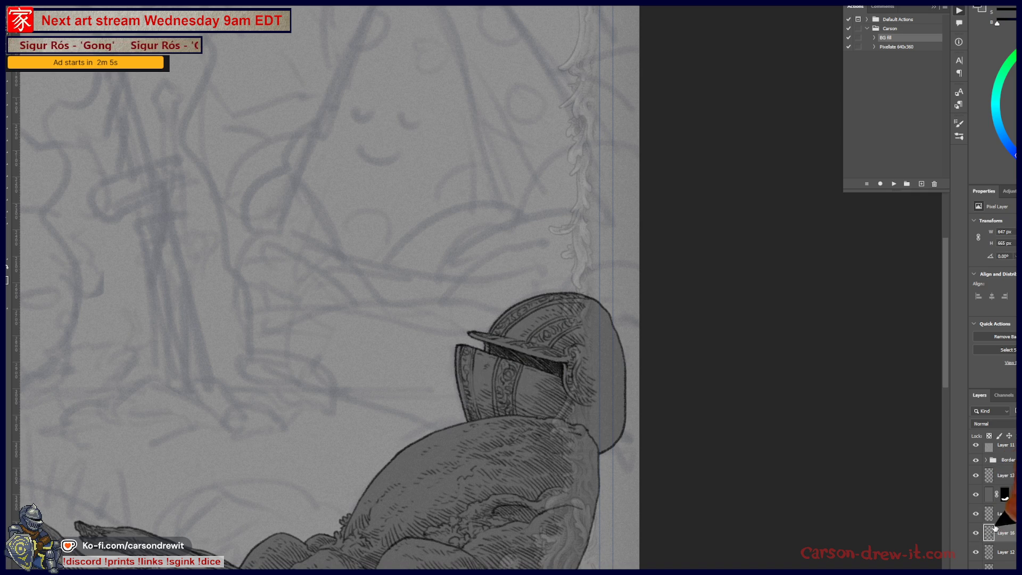
key("ctrl+0")
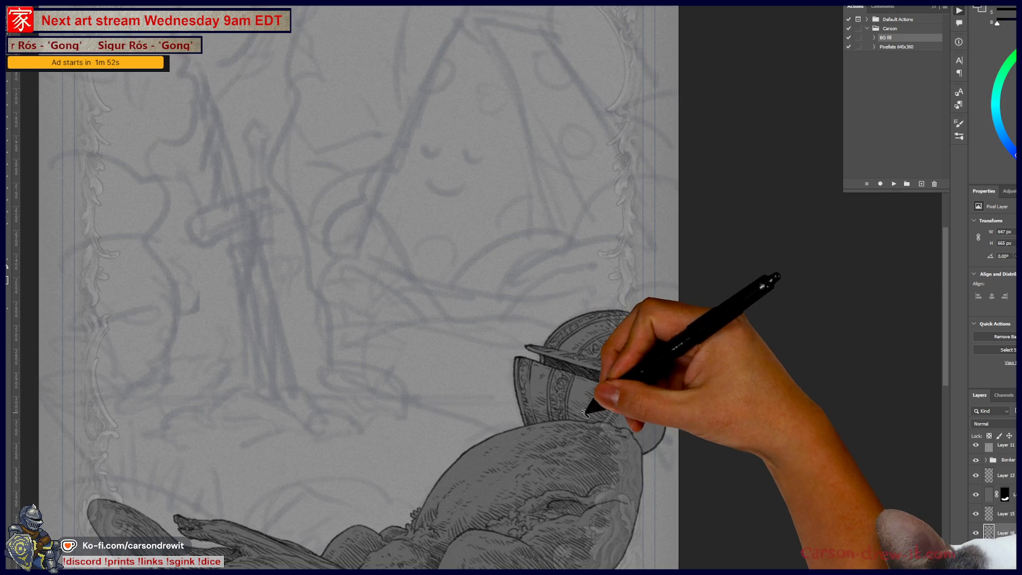
- Inspect the Contract step inside the BG fill action, then collapse it and shorten the Actions list
scroll(595, 419, "up", 5)
left_click_drag(626, 372, 641, 369)
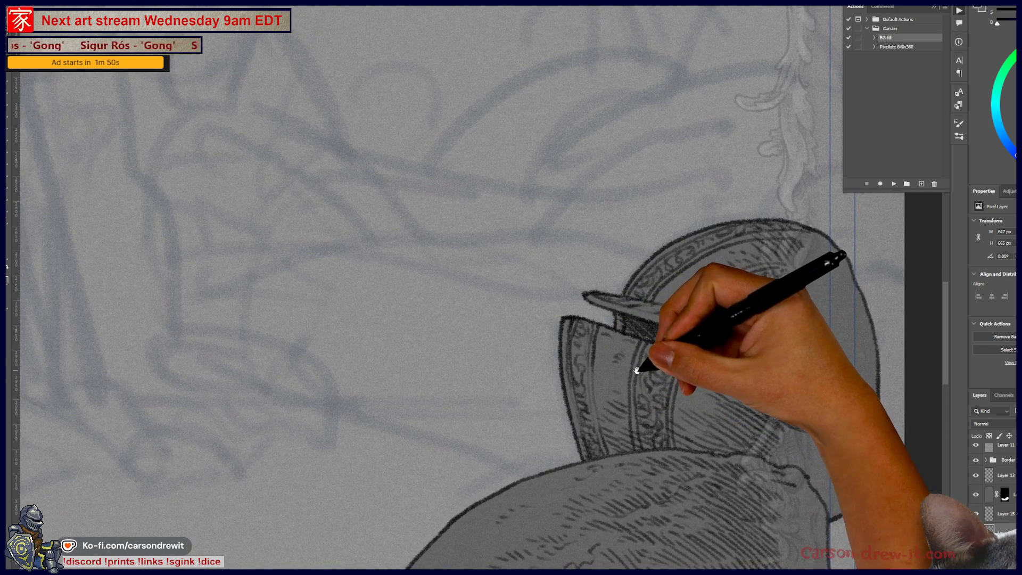
left_click(883, 38)
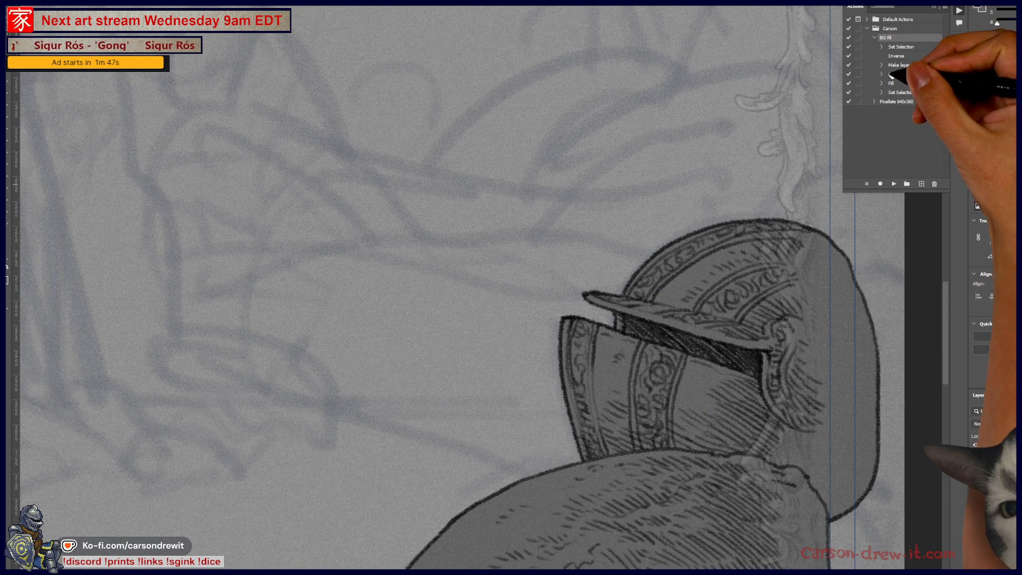
left_click(881, 74)
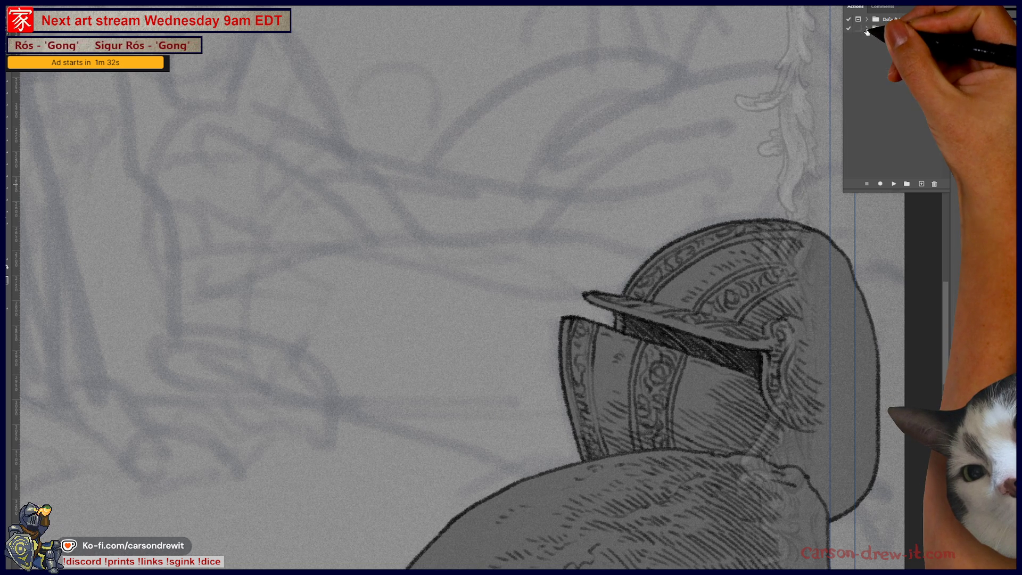
left_click(873, 38)
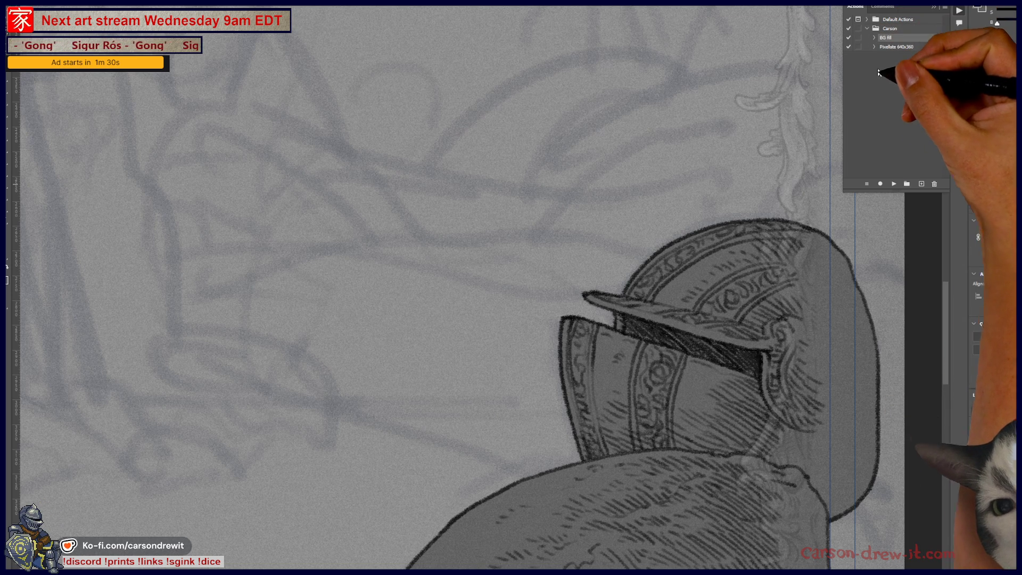
left_click_drag(914, 190, 914, 66)
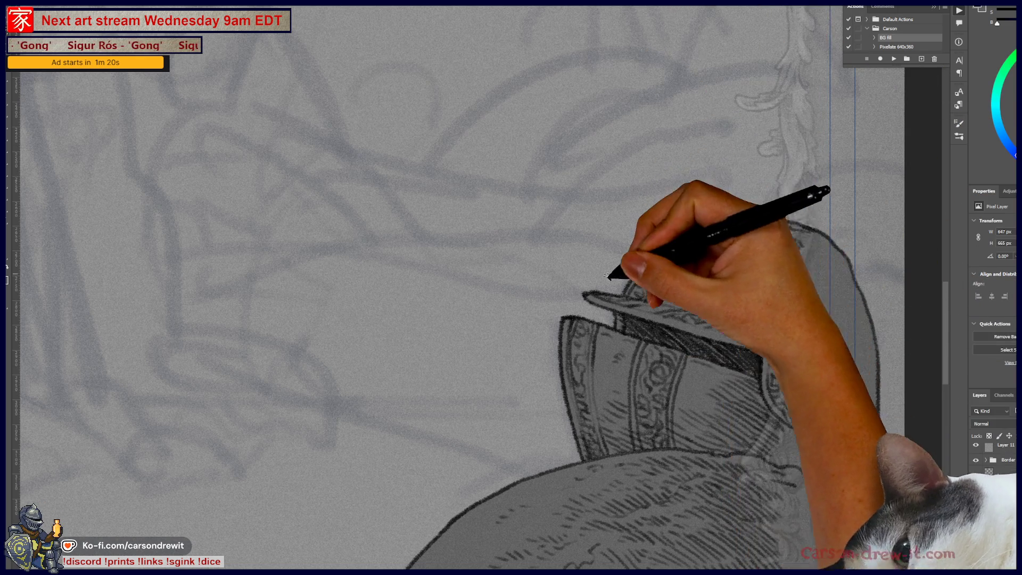
- Fill the helmet silhouette flat grey with F2, deselect, and zoom out to the whole card
key("ctrl+0")
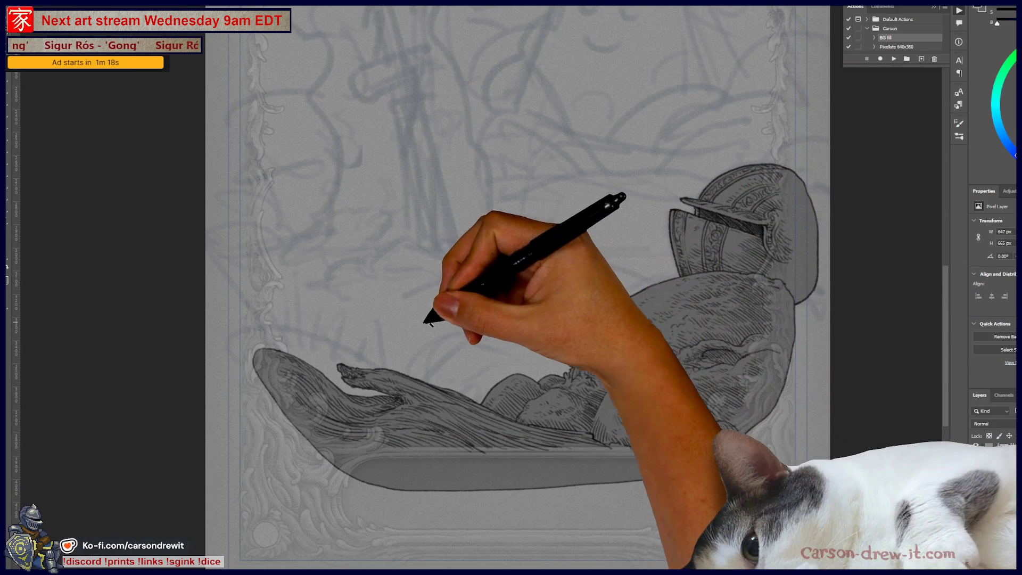
key("ctrl+plus")
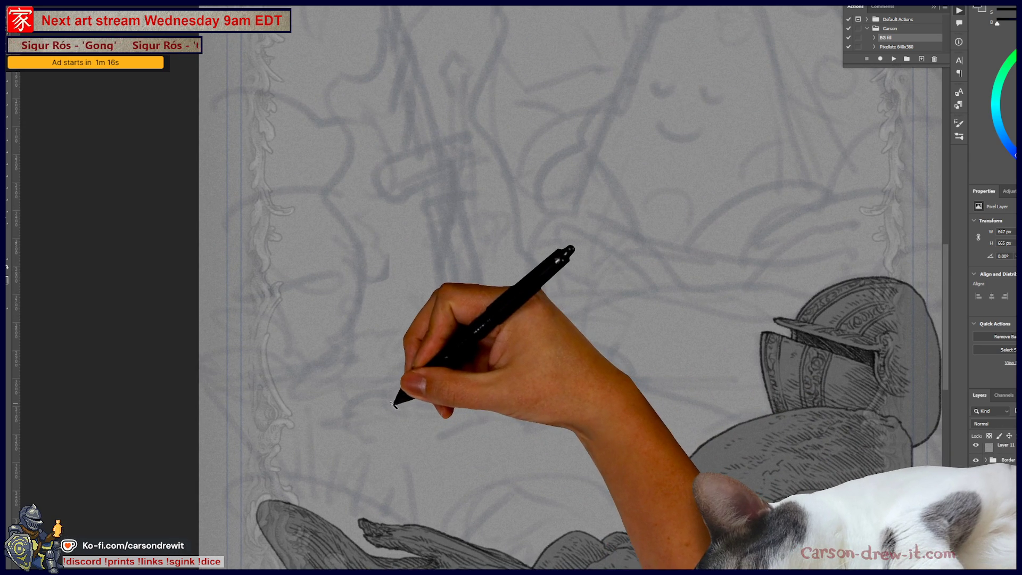
key("ctrl+minus")
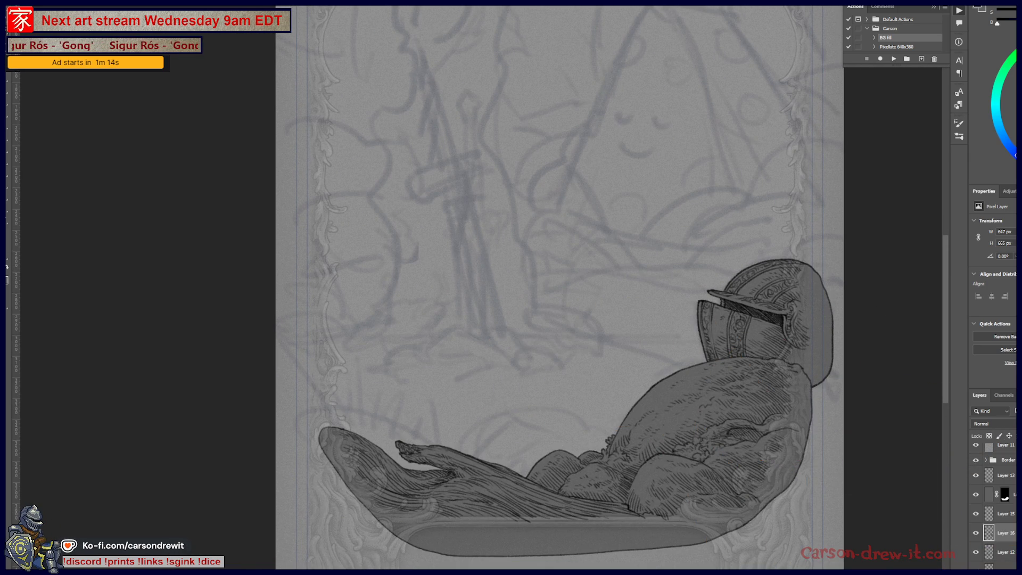
left_click(984, 539)
left_click(984, 541)
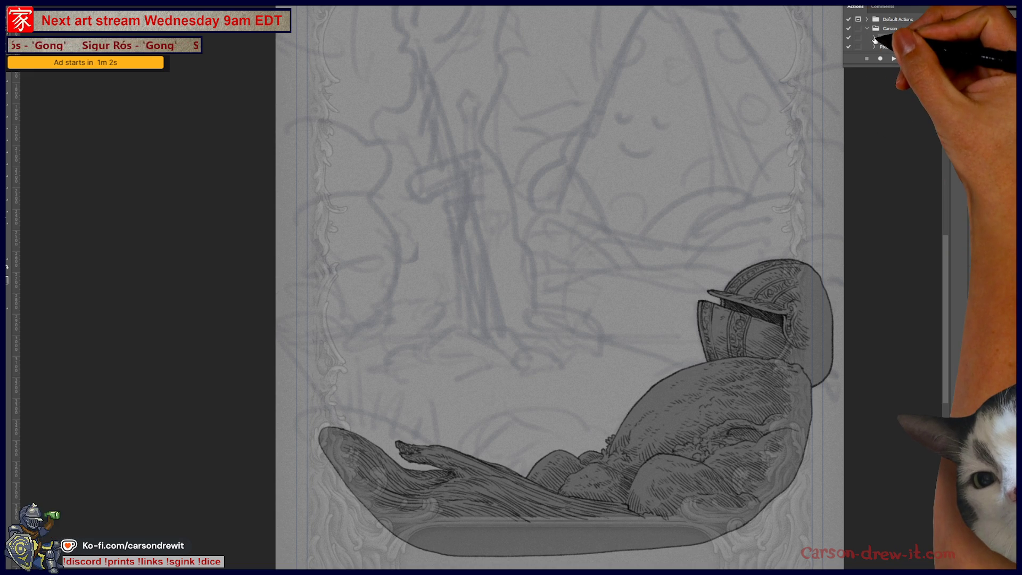
key("F2")
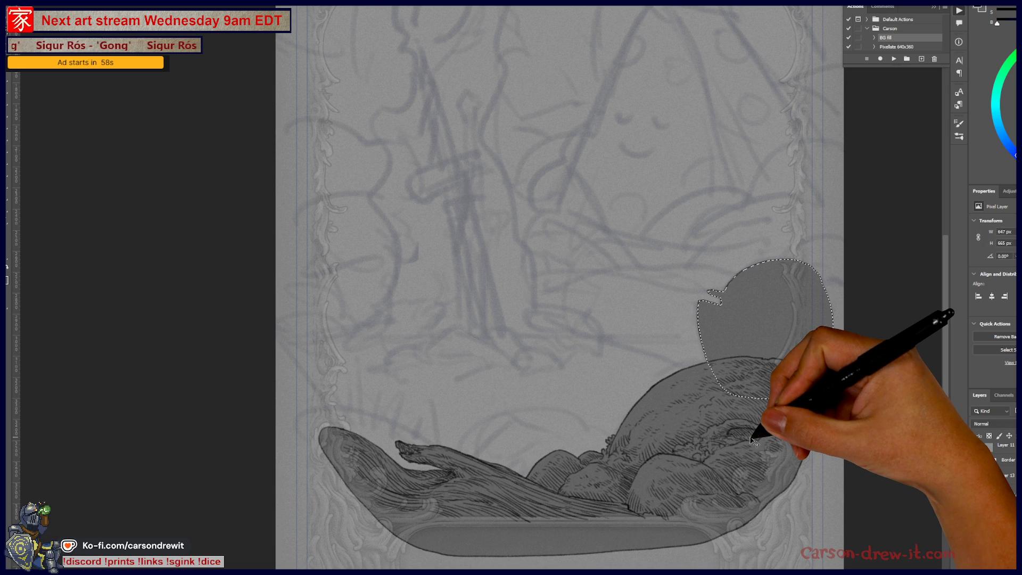
key("ctrl+d")
left_click_drag(857, 380, 820, 479)
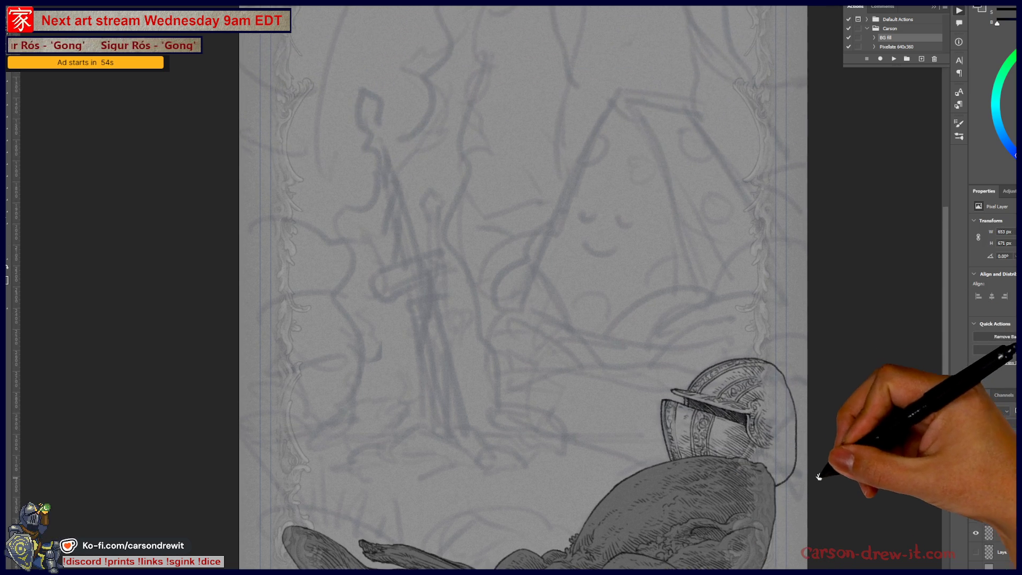
left_click(820, 478, "alt")
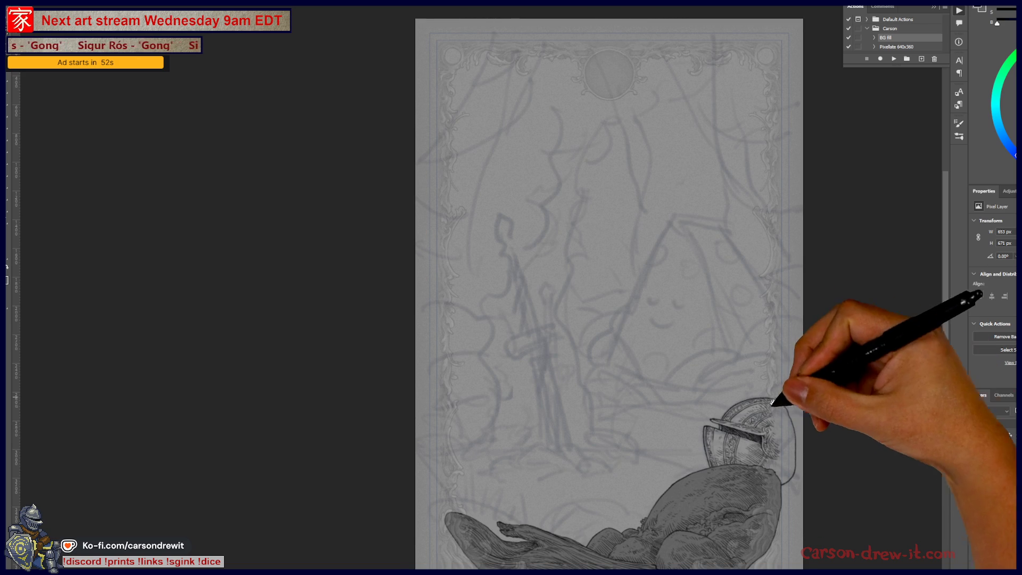
- Create a new action named 'BG Mask' in the Carson set and start recording
left_click_drag(784, 390, 769, 357)
left_click(973, 517)
left_click(974, 517)
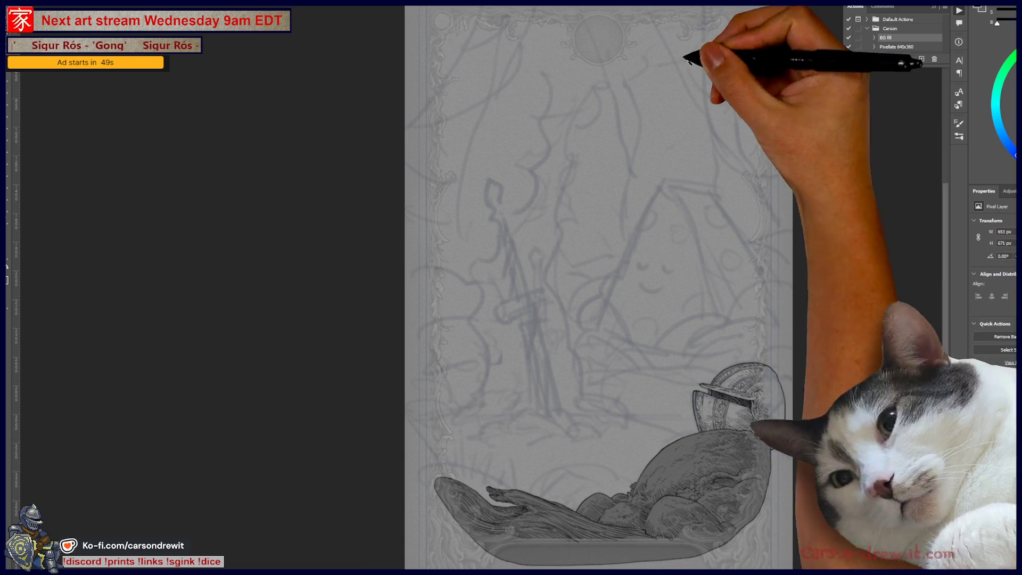
left_click(921, 59)
type("BG Mask")
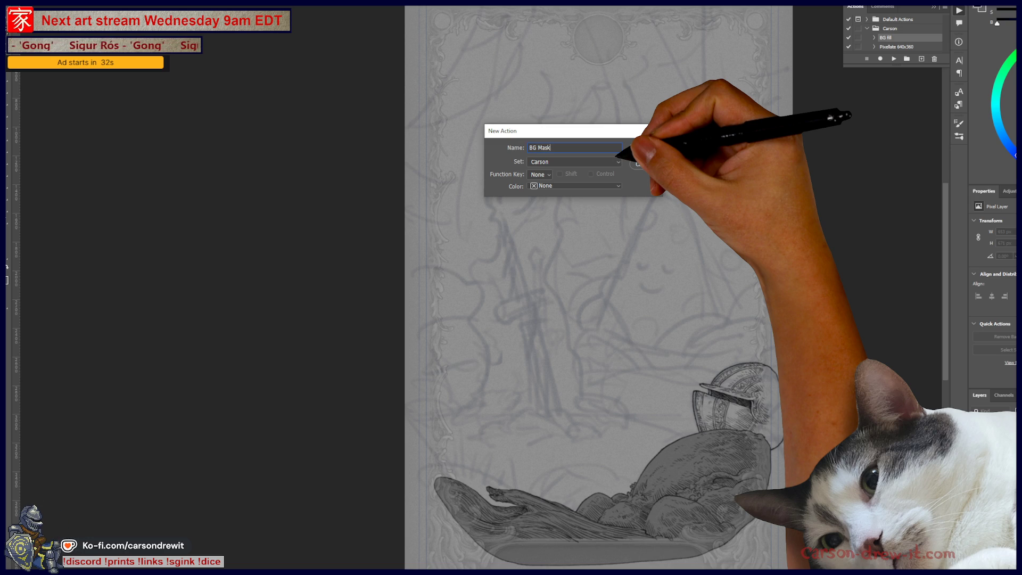
key("Return")
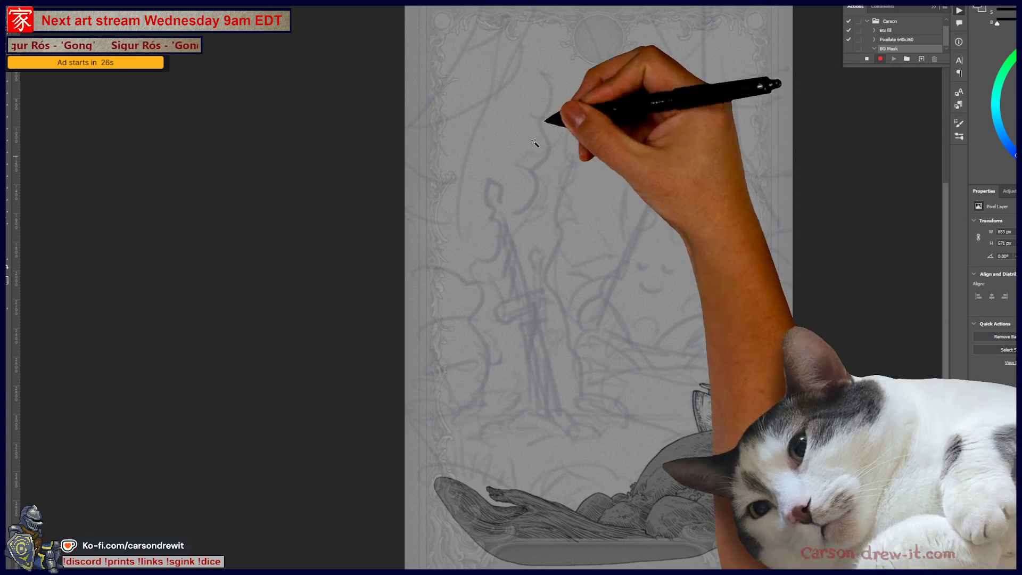
- Record selecting the helmet, contracting the selection, adding a layer mask and moving the layer
left_click(725, 362)
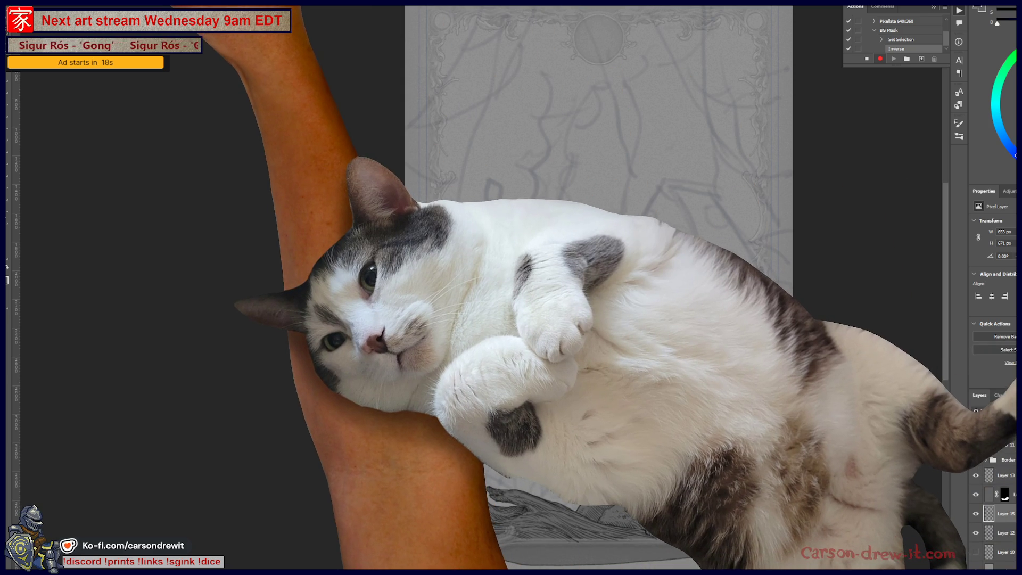
key("alt+s")
mouse_move(139, 92)
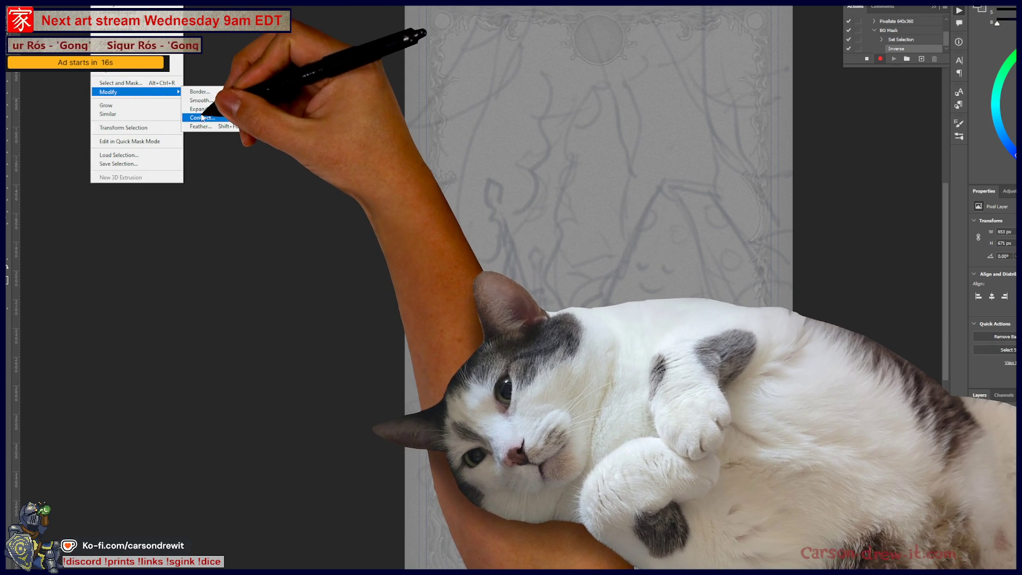
left_click(202, 118)
left_click(620, 154)
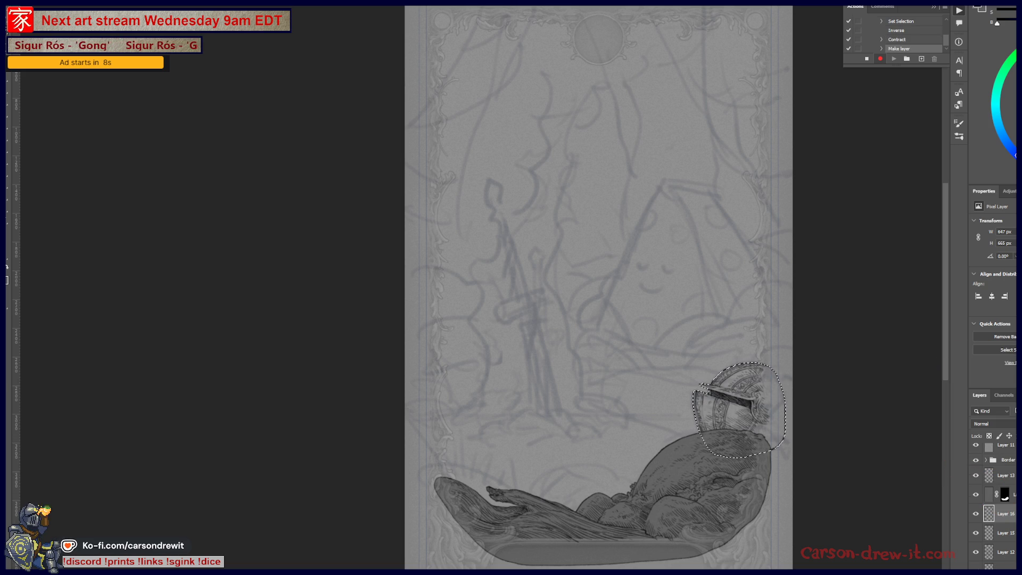
key("ctrl+alt+m")
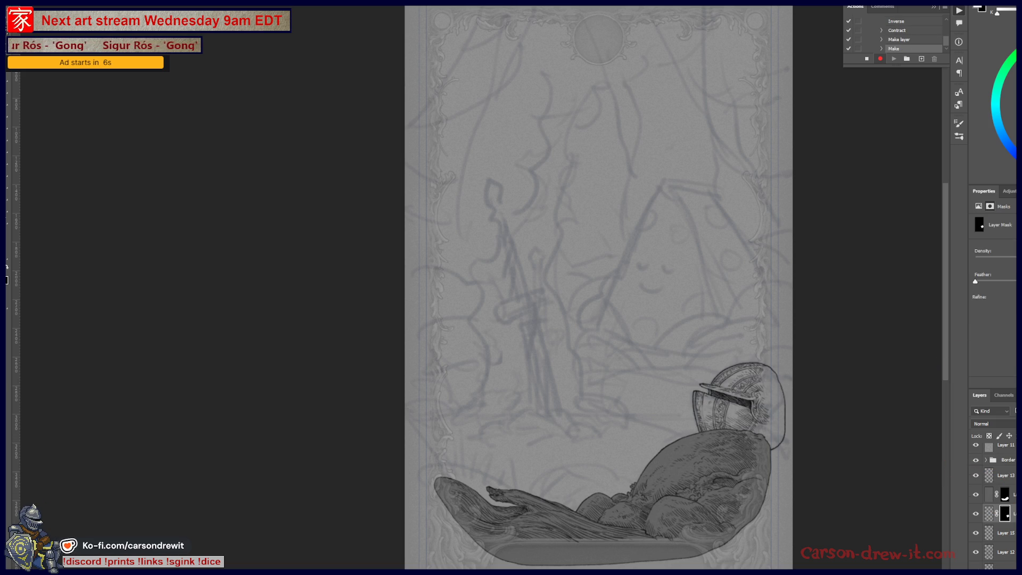
left_click_drag(989, 535, 989, 540)
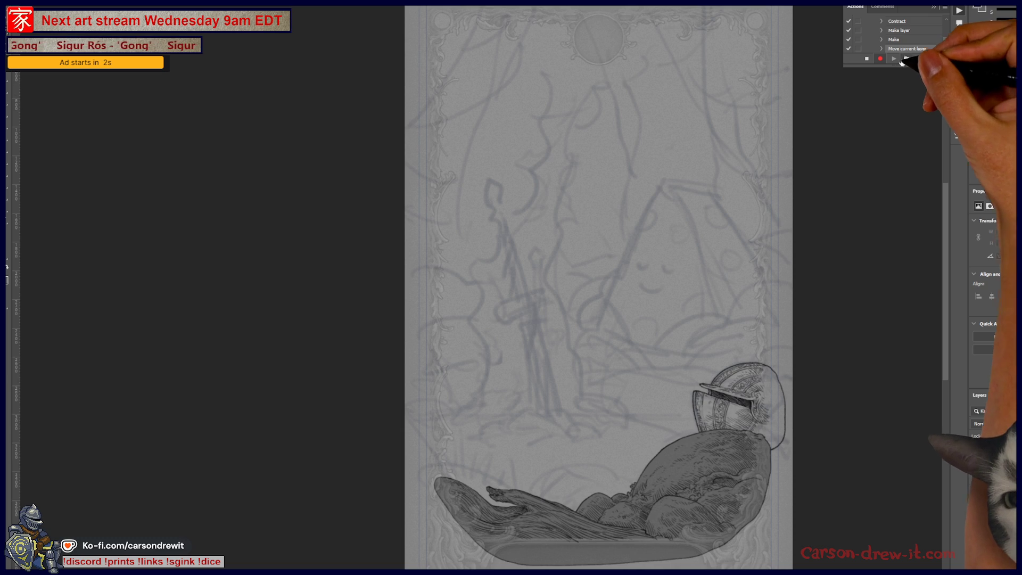
- Stop recording and delete the layer-move step from the BG Mask action
left_click(867, 58)
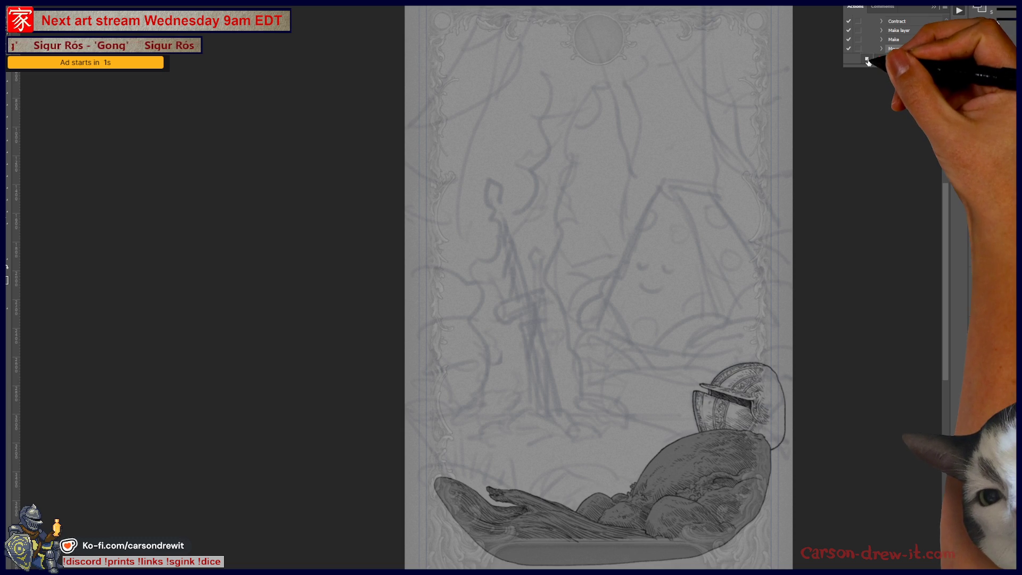
left_click(880, 49)
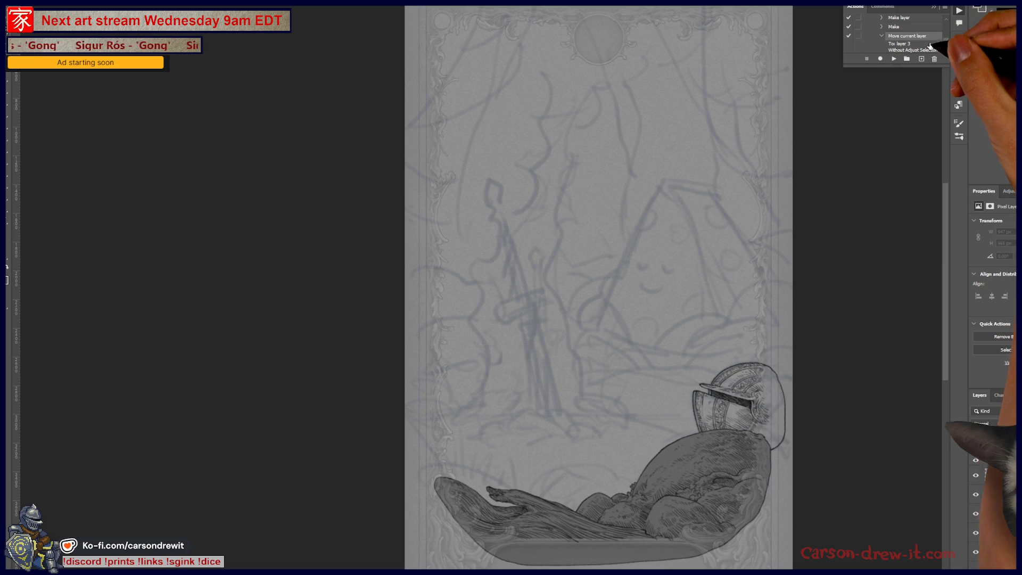
left_click(934, 58)
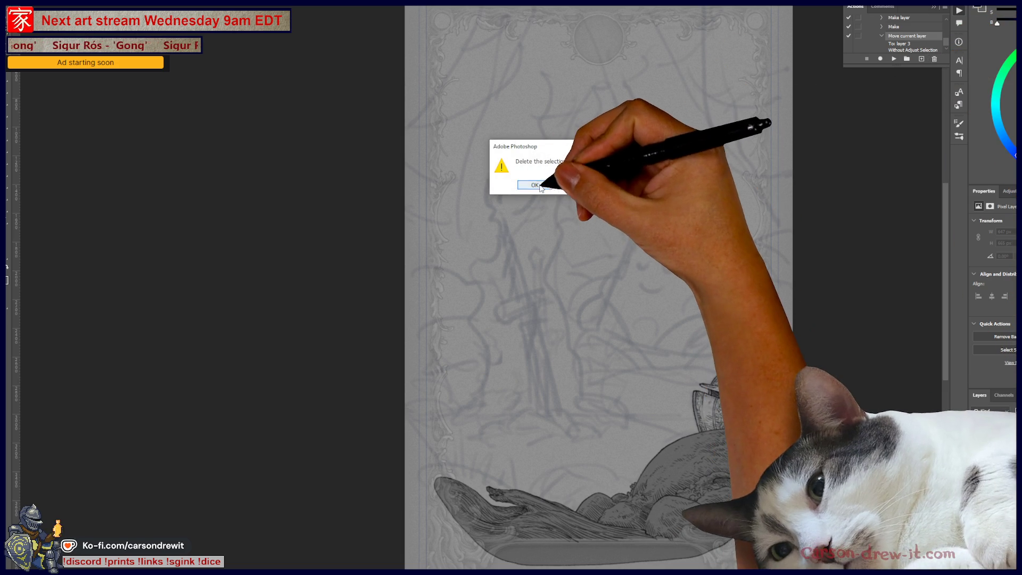
left_click(534, 184)
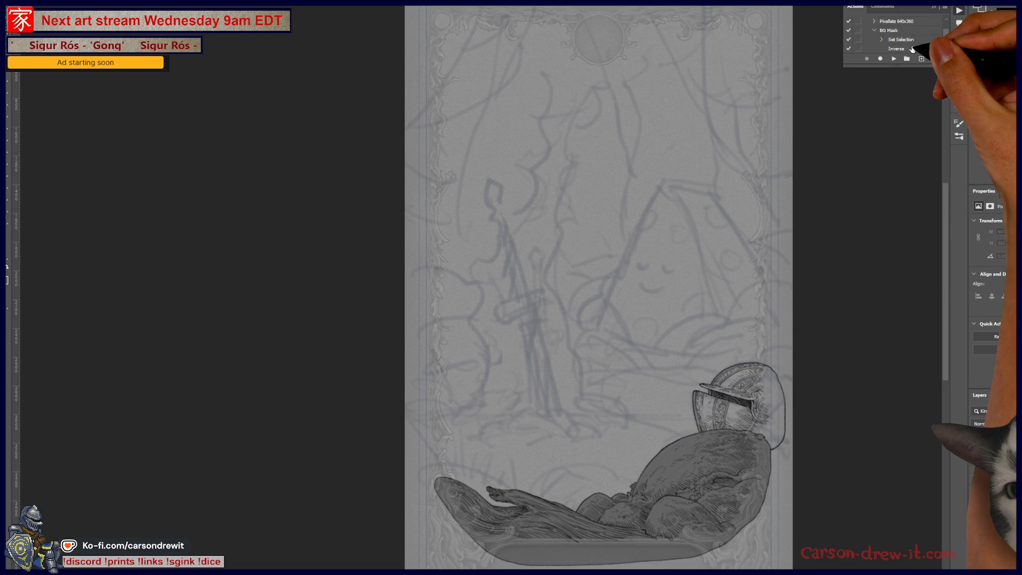
left_click(874, 31)
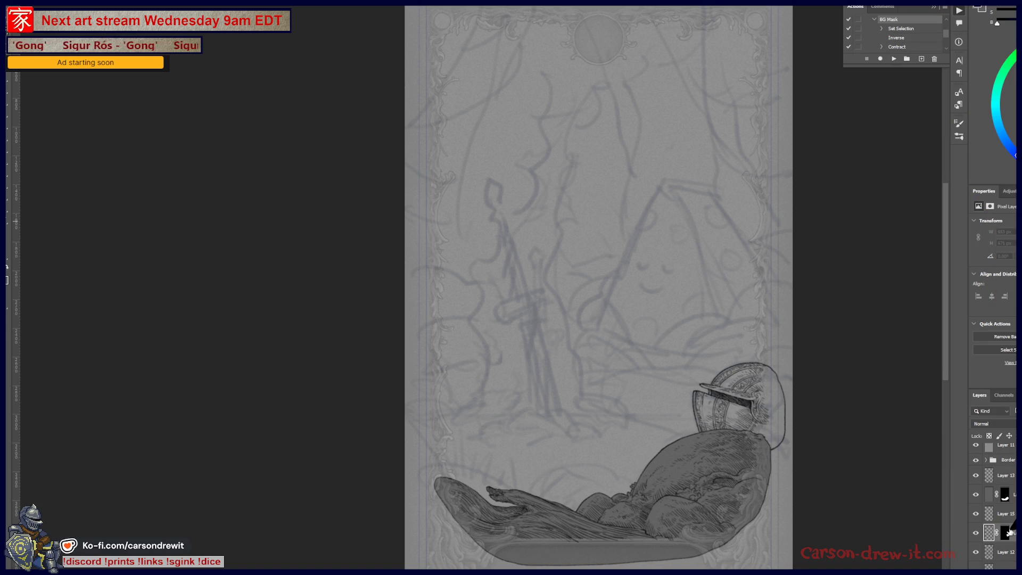
key("backslash")
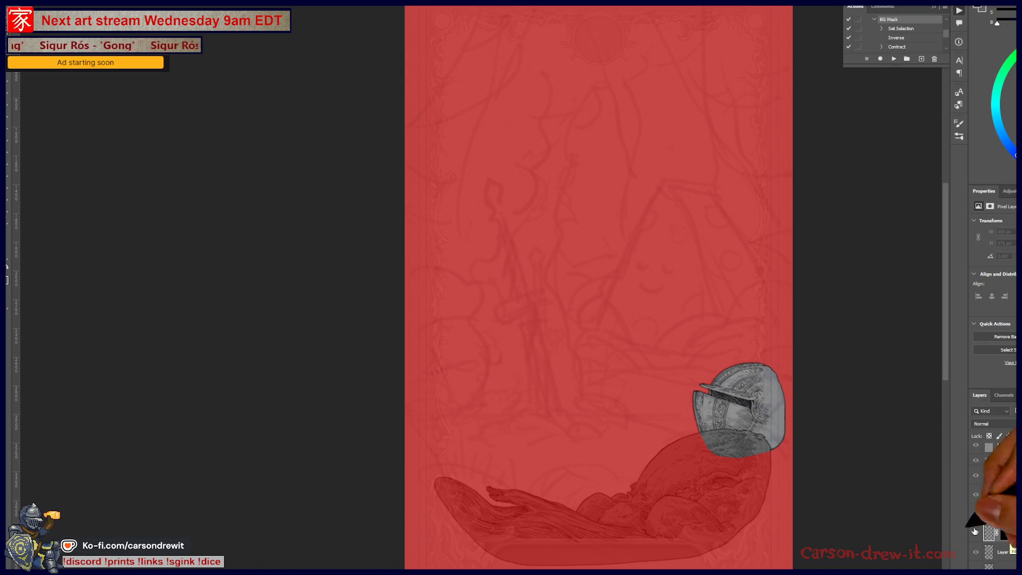
mouse_move(743, 435)
left_mouse_down()
mouse_move(675, 356)
mouse_move(565, 426)
left_mouse_up()
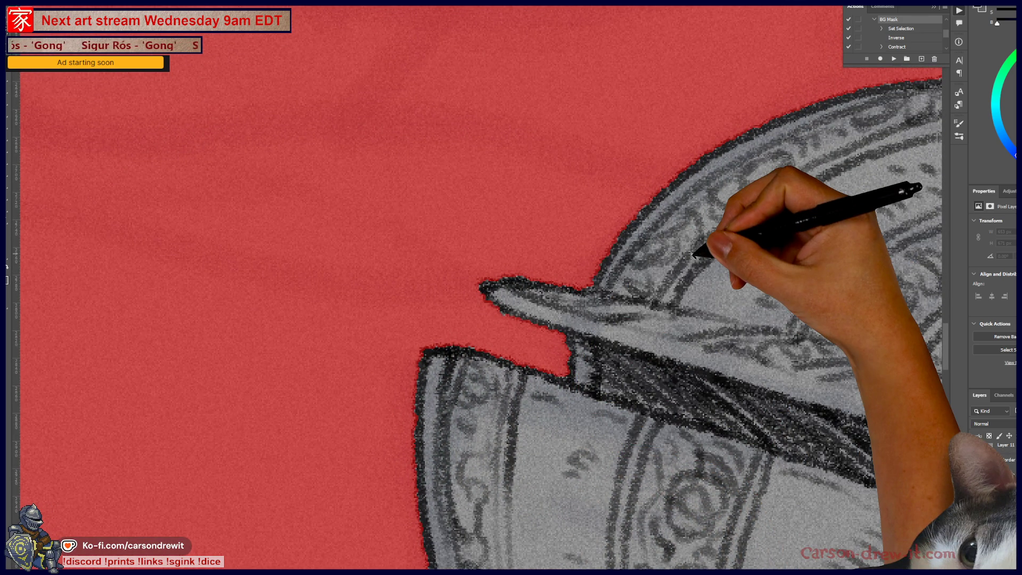
key("ctrl+minus")
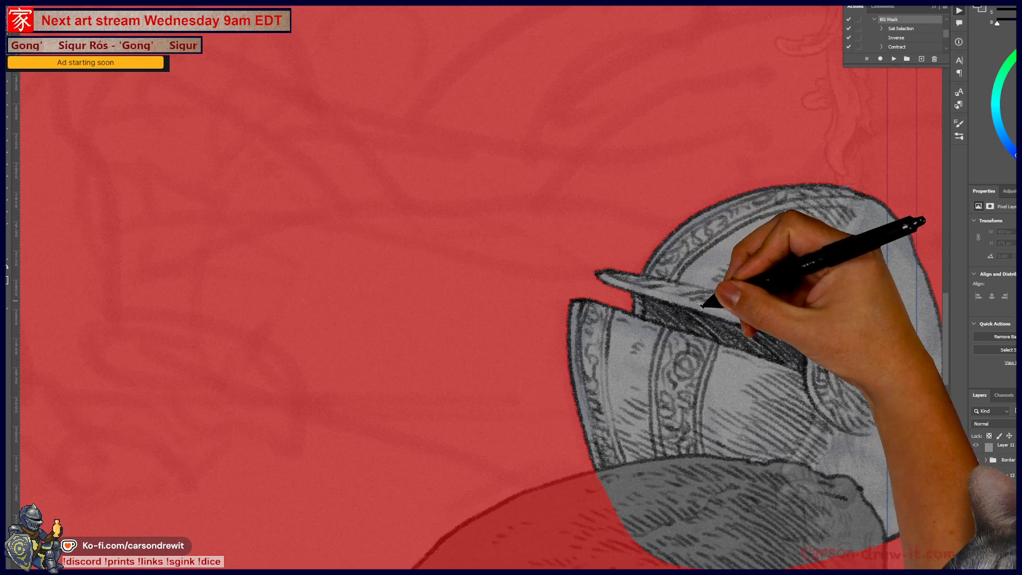
left_click_drag(692, 296, 809, 297)
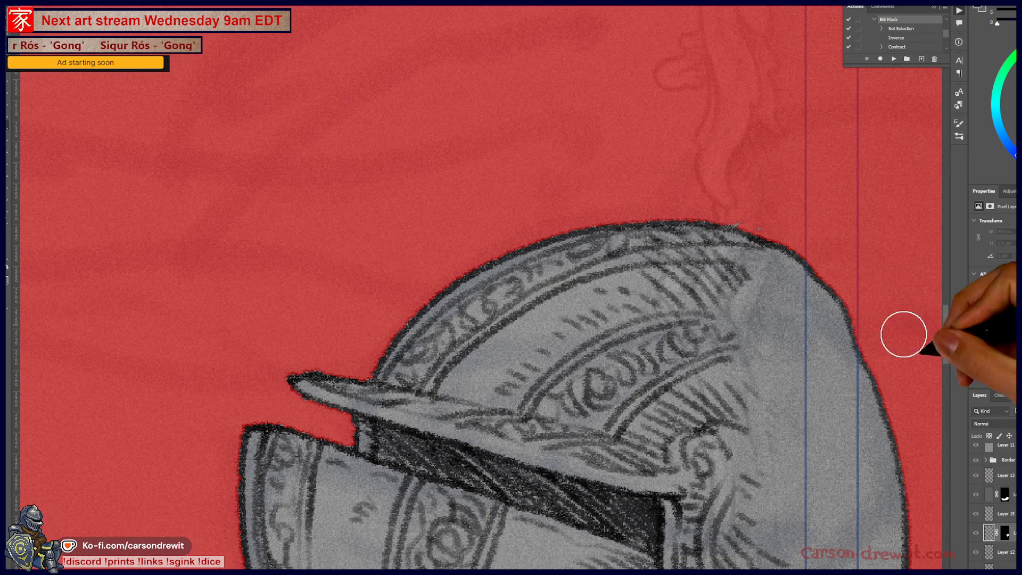
left_click(1005, 532)
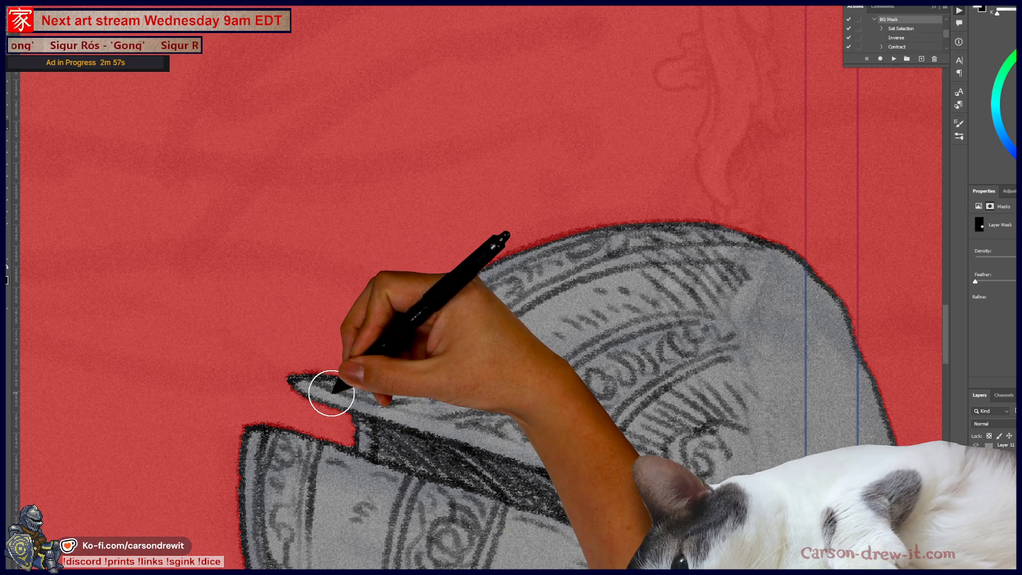
scroll(331, 393, "down", 2)
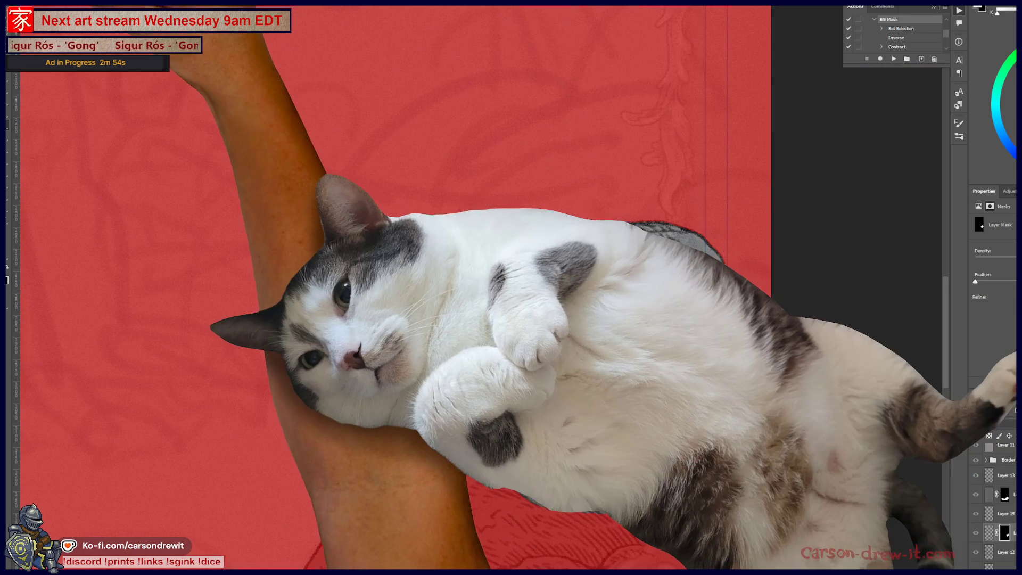
key("ctrl+Tab")
- Show the circles layer and draw a woven bowl with weave ribs and a rising handle
left_click_drag(626, 290, 178, 303)
left_click(975, 475)
mouse_move(388, 399)
left_mouse_down()
mouse_move(605, 411)
mouse_move(506, 485)
mouse_move(593, 460)
left_mouse_up()
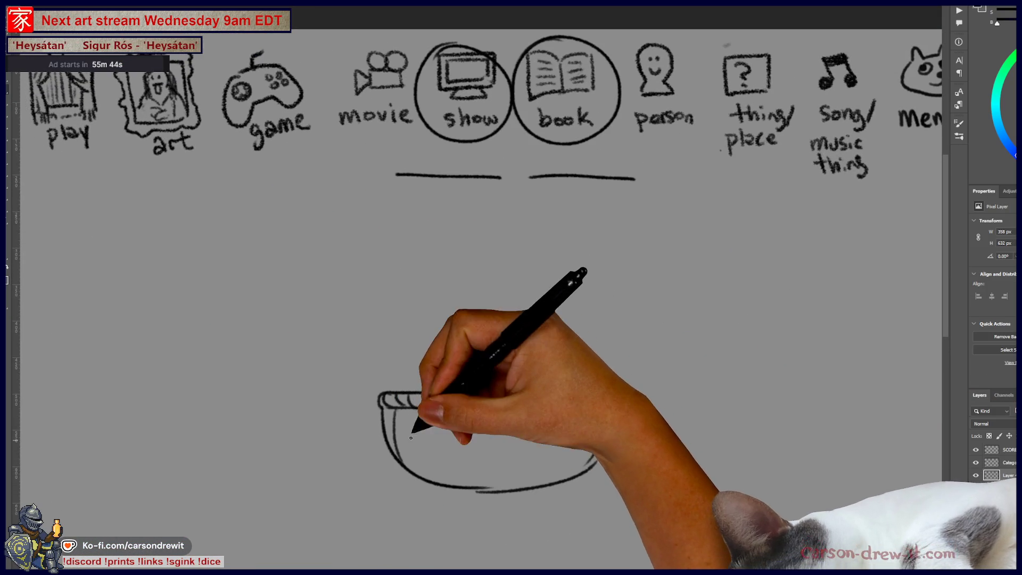
left_click_drag(413, 410, 432, 475)
left_click_drag(549, 421, 542, 472)
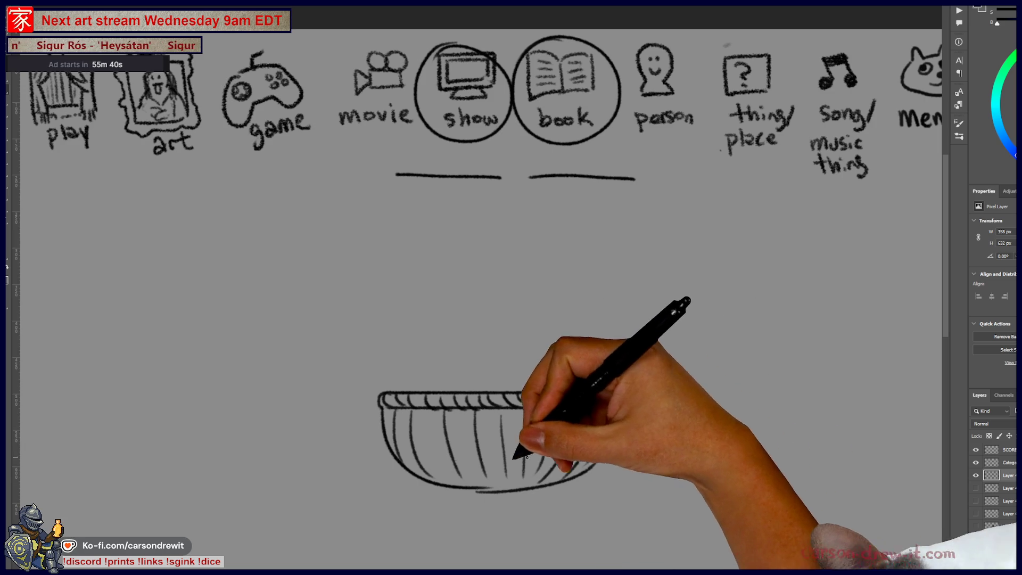
left_click_drag(410, 424, 422, 468)
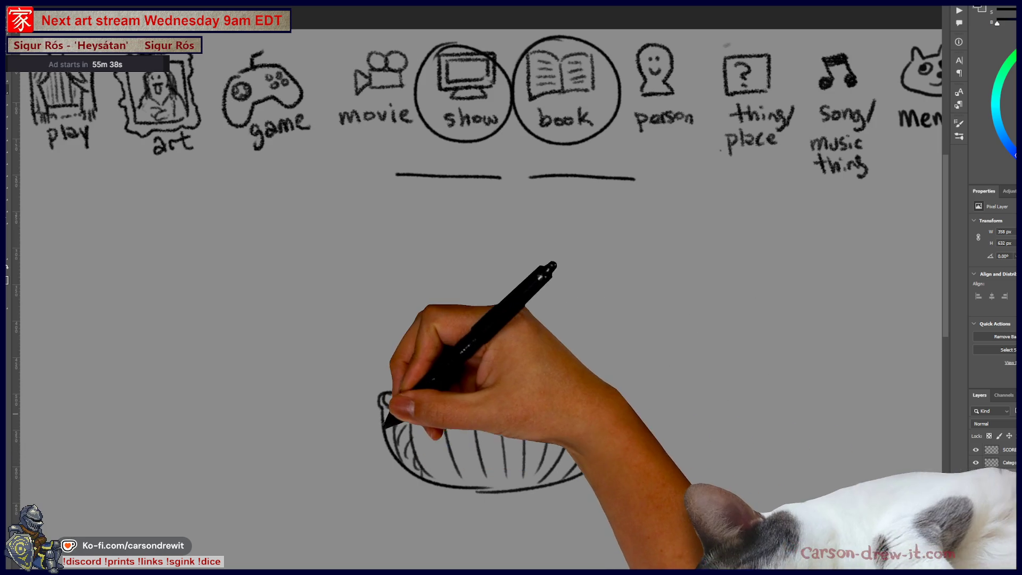
left_click_drag(432, 426, 447, 455)
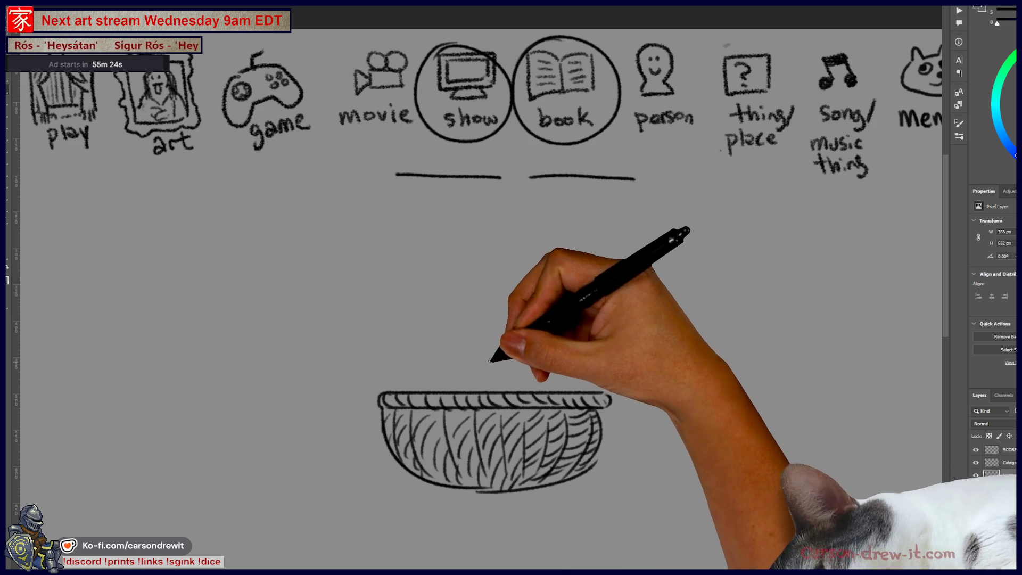
mouse_move(424, 393)
left_mouse_down()
mouse_move(426, 315)
mouse_move(469, 260)
mouse_move(432, 354)
mouse_move(450, 285)
mouse_move(490, 257)
mouse_move(487, 275)
mouse_move(506, 265)
mouse_move(500, 277)
mouse_move(519, 290)
left_mouse_up()
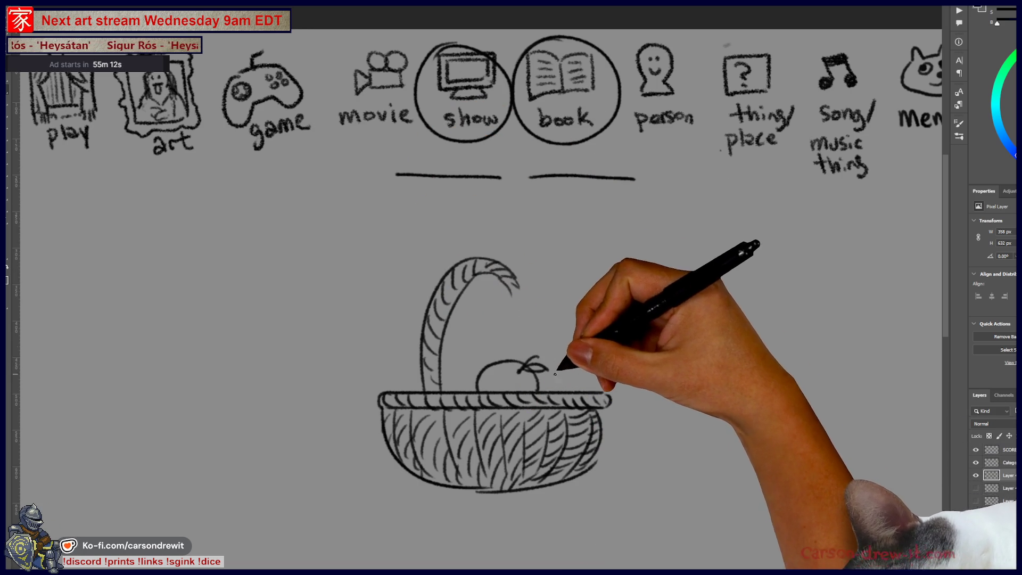
- Draw apples, a pear and a leafy stem in the basket, then hide that layer
mouse_move(542, 357)
left_mouse_down()
mouse_move(594, 379)
mouse_move(594, 391)
left_mouse_up()
left_click_drag(600, 351, 618, 344)
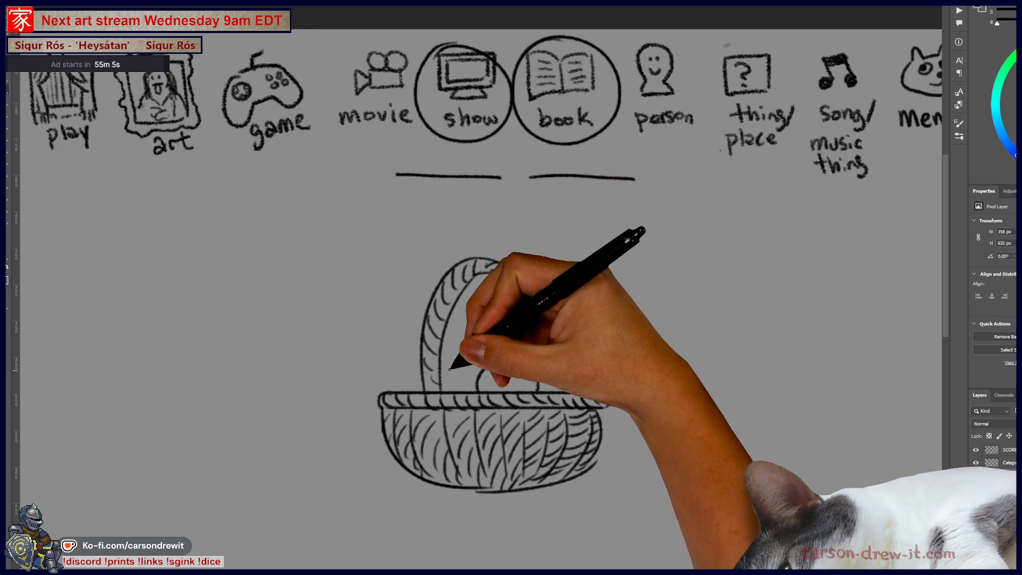
left_click_drag(398, 391, 425, 367)
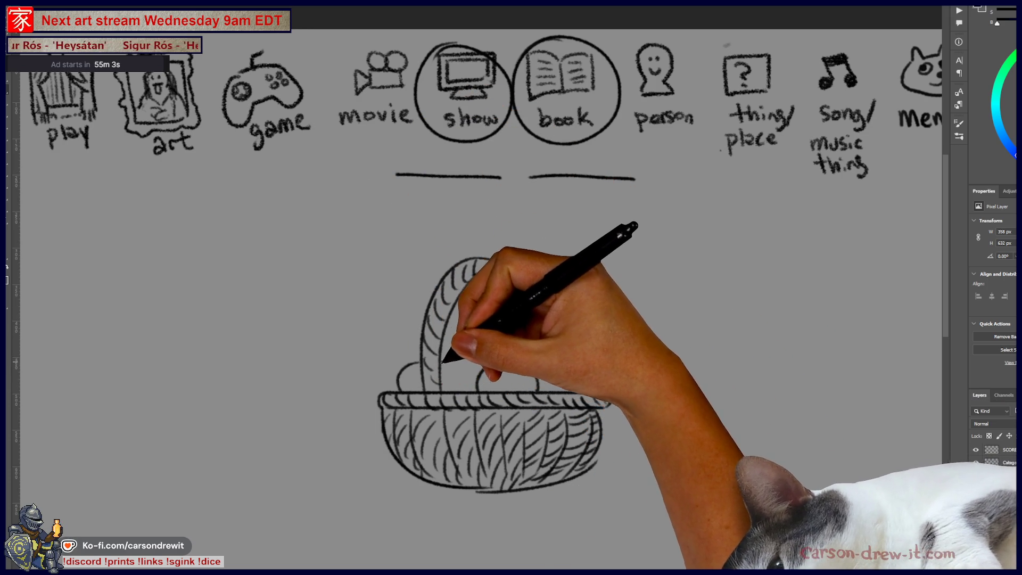
left_click_drag(381, 363, 408, 341)
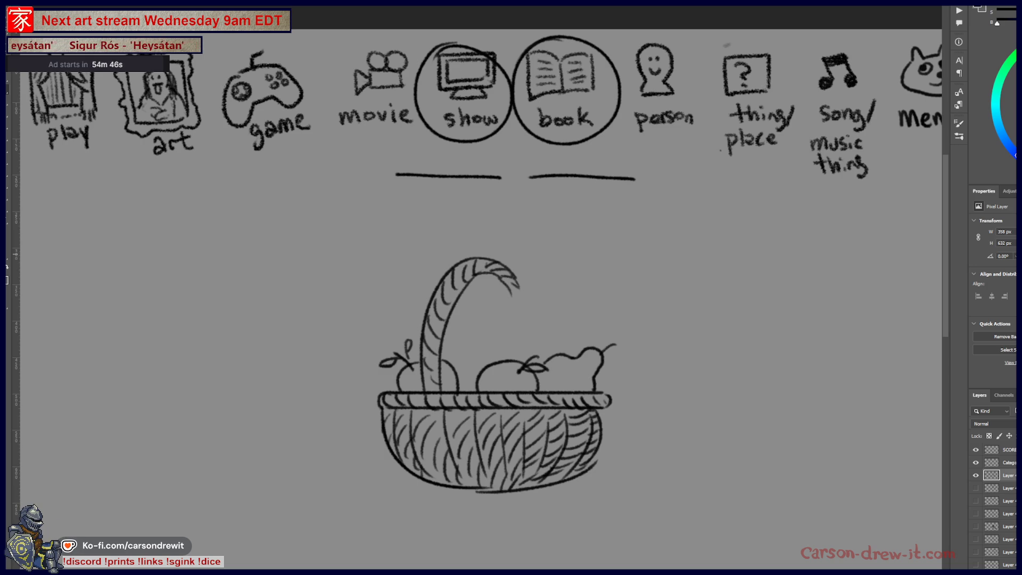
left_click(975, 476)
- Show the basketball sketch layer, circle the show and book sketches, and draw two answer lines
left_click(976, 475)
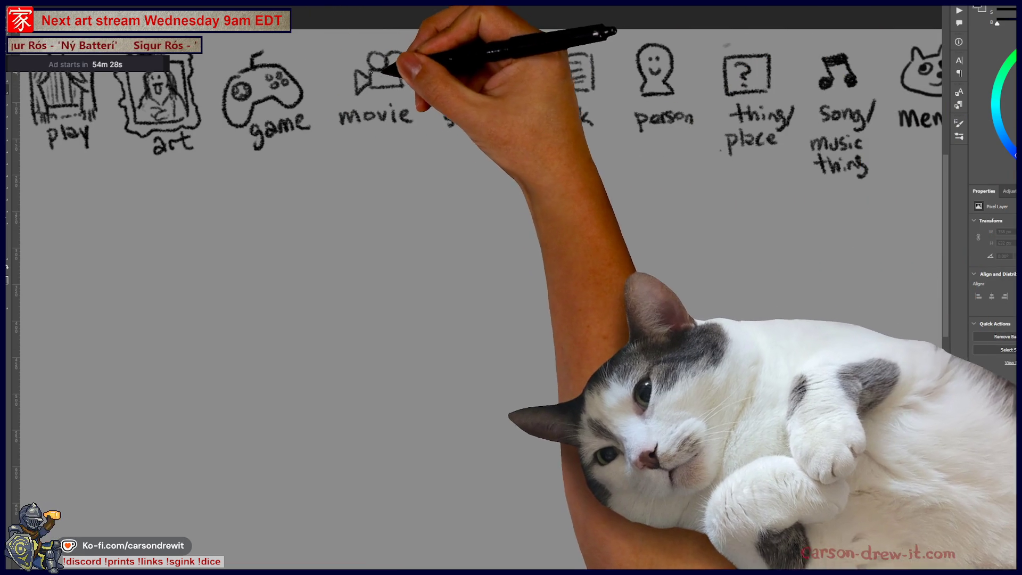
mouse_move(462, 38)
left_mouse_down()
mouse_move(430, 121)
mouse_move(466, 34)
left_mouse_up()
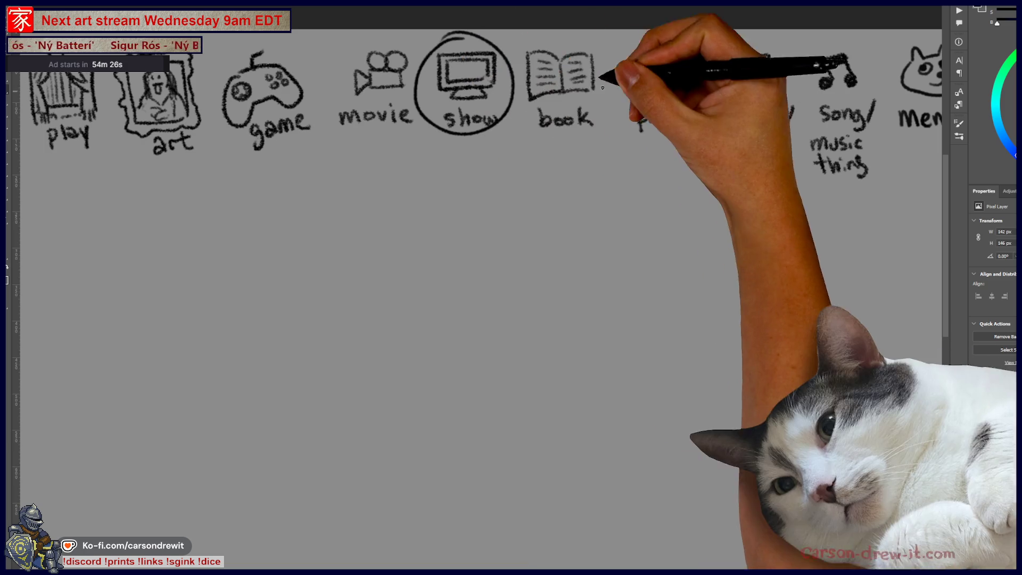
left_click_drag(564, 34, 524, 61)
left_click_drag(385, 179, 607, 184)
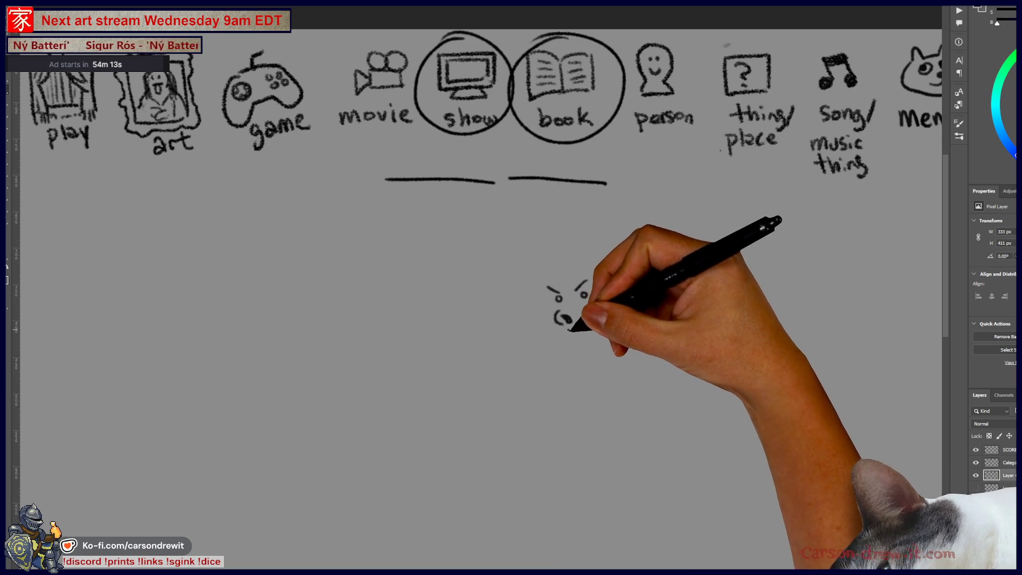
- Sketch a new figure with curly hair, face, eyes, mouth, shoulders and one arm ending in a hand
mouse_move(553, 241)
left_mouse_down()
mouse_move(525, 266)
mouse_move(616, 274)
left_mouse_up()
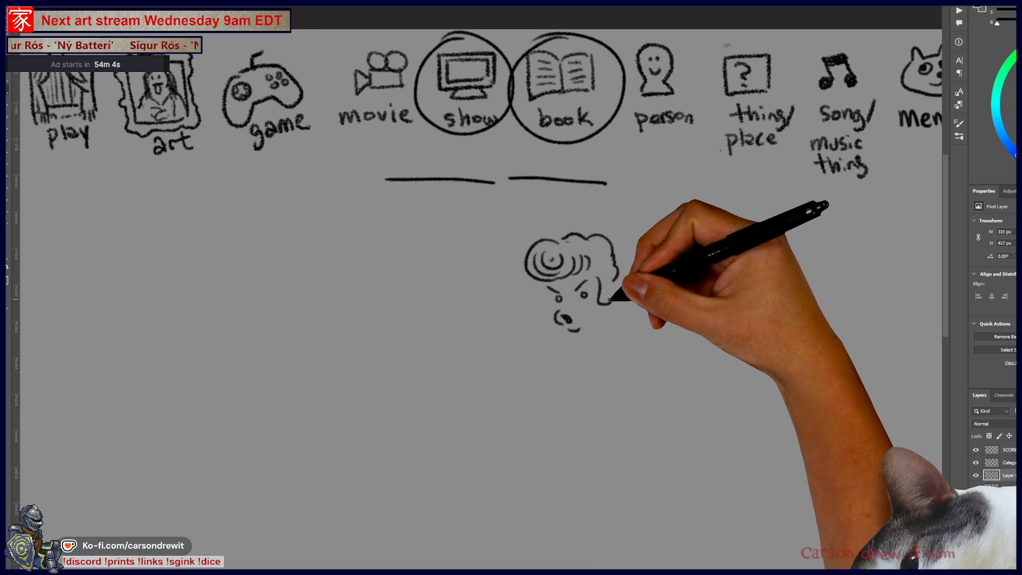
left_click_drag(541, 286, 551, 301)
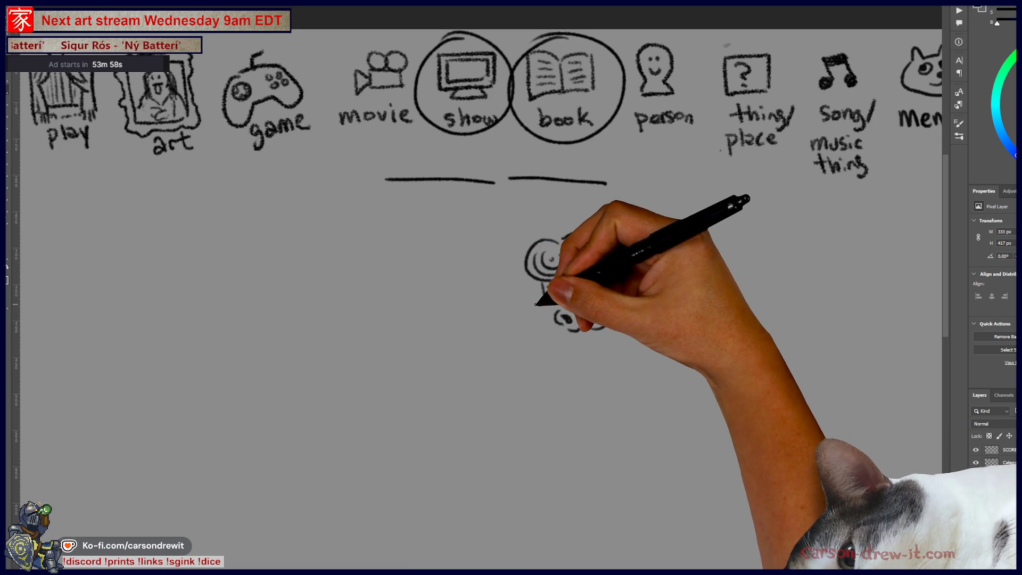
mouse_move(540, 300)
left_mouse_down()
mouse_move(490, 316)
mouse_move(535, 321)
left_mouse_up()
left_click_drag(564, 237, 617, 276)
mouse_move(590, 327)
left_mouse_down()
mouse_move(670, 291)
mouse_move(677, 318)
left_mouse_up()
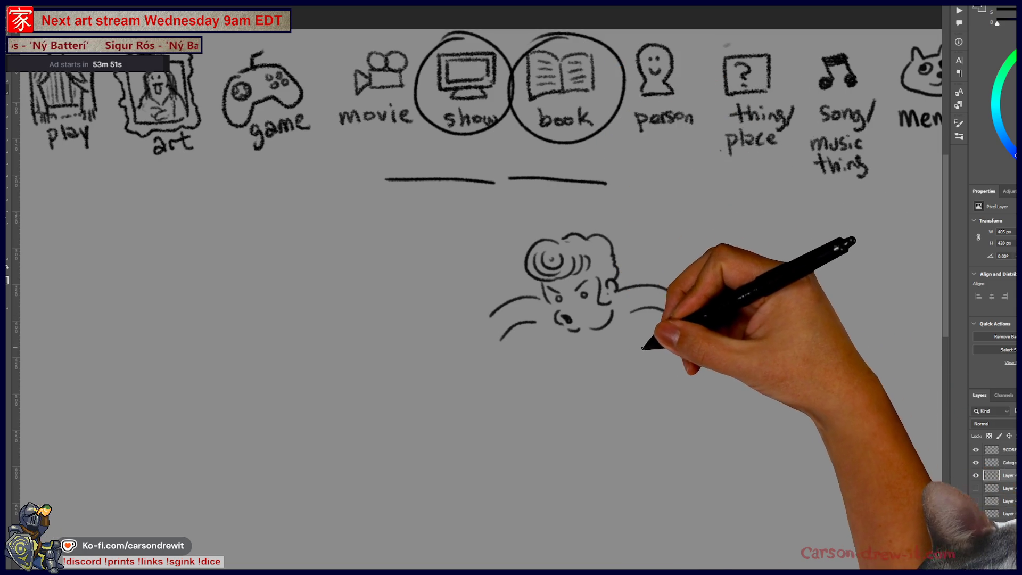
mouse_move(534, 322)
left_mouse_down()
mouse_move(542, 335)
mouse_move(569, 323)
left_mouse_up()
left_click_drag(611, 266, 600, 306)
left_click(584, 294)
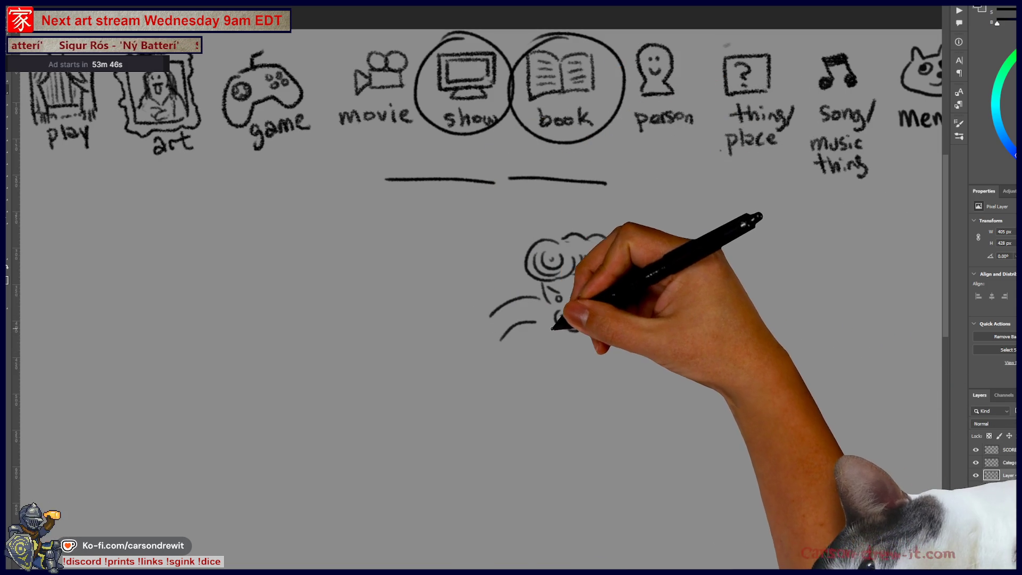
left_click_drag(543, 327, 612, 374)
mouse_move(645, 317)
left_mouse_down()
mouse_move(655, 333)
mouse_move(629, 413)
left_mouse_up()
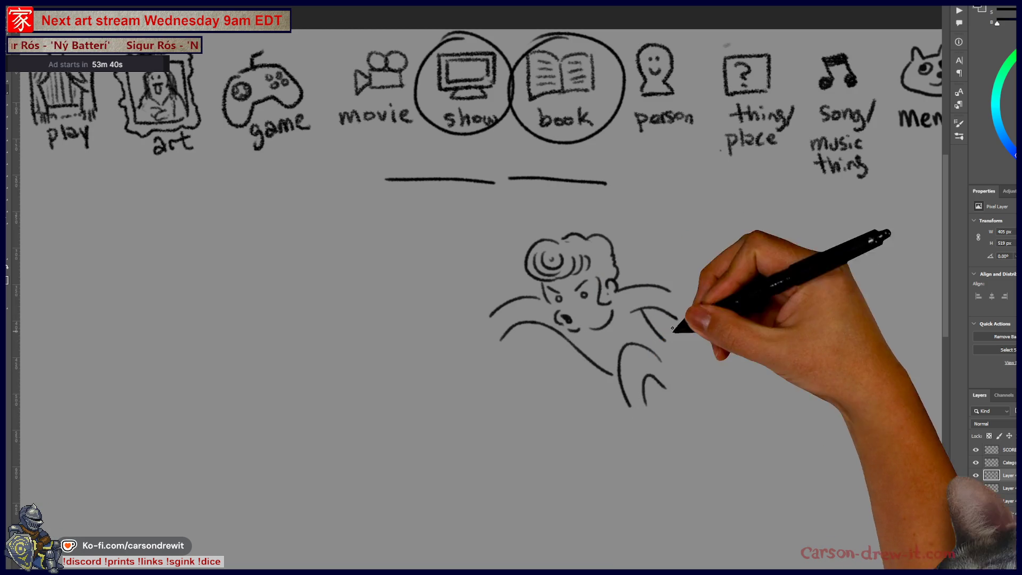
left_click_drag(669, 398, 689, 372)
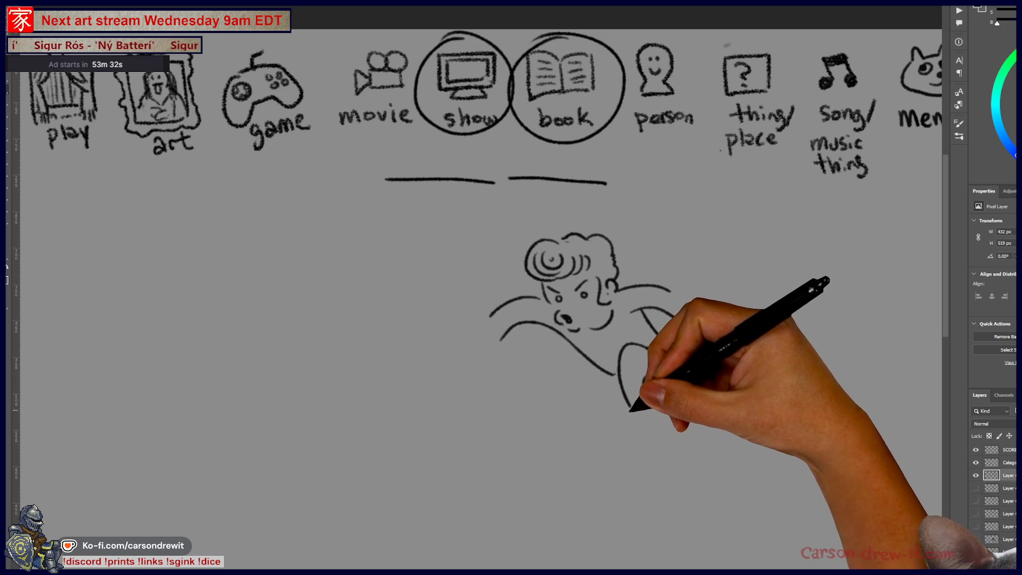
- Draw the figure's looped leg and extend the shoulder line, discarding two foot attempts
left_click_drag(629, 410, 654, 423)
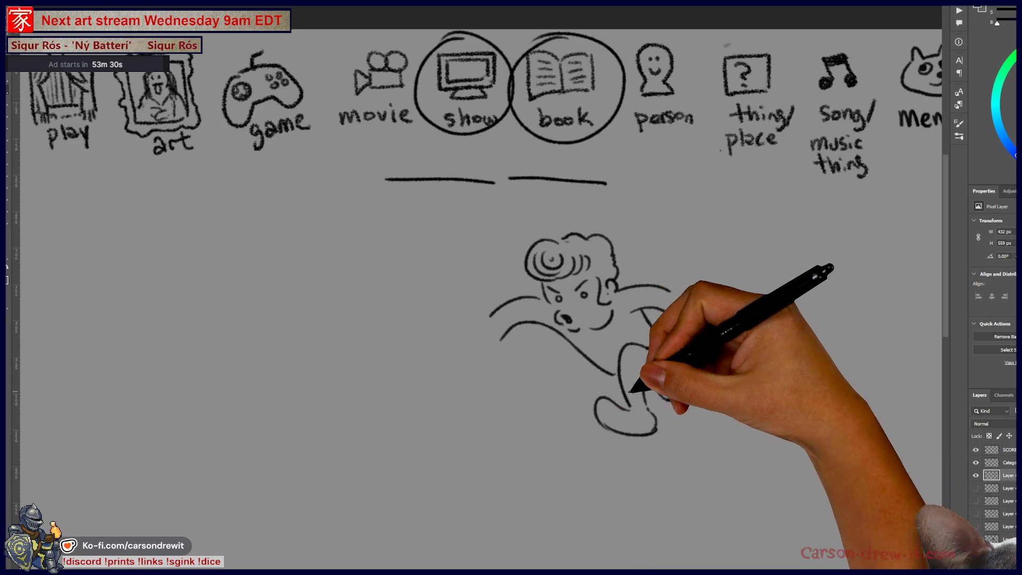
left_click_drag(652, 434, 683, 464)
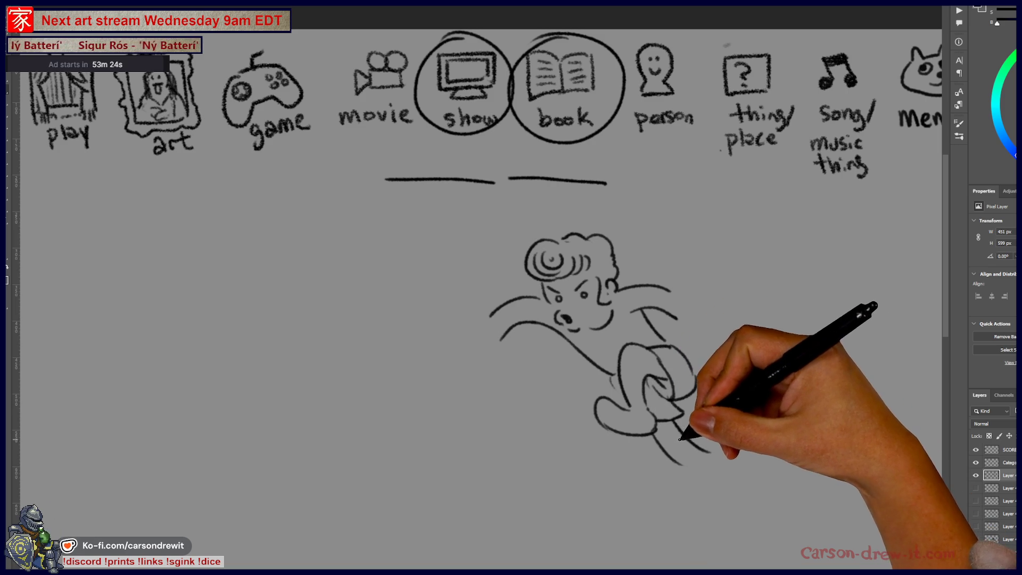
left_click_drag(684, 465, 720, 464)
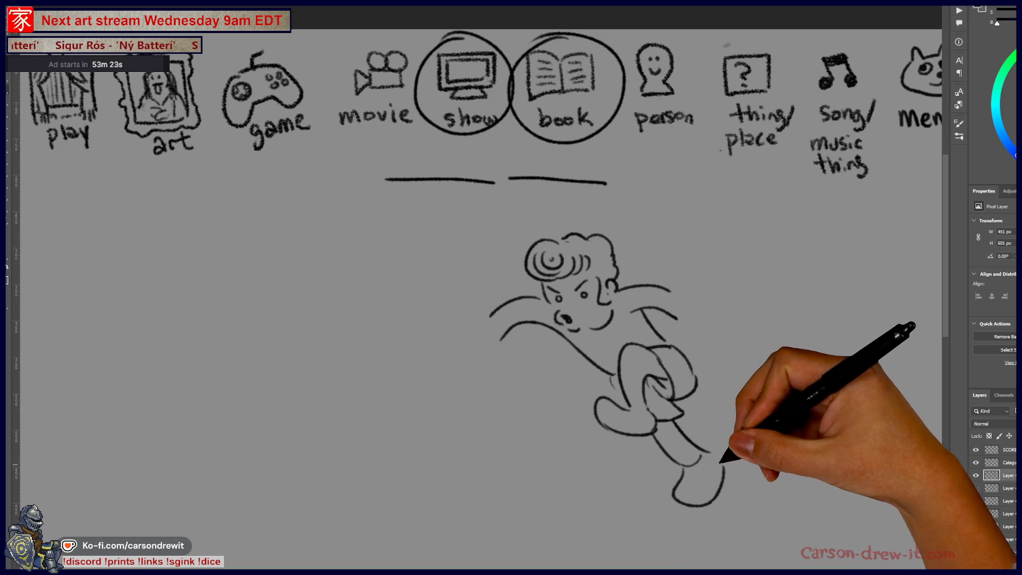
key("ctrl+z")
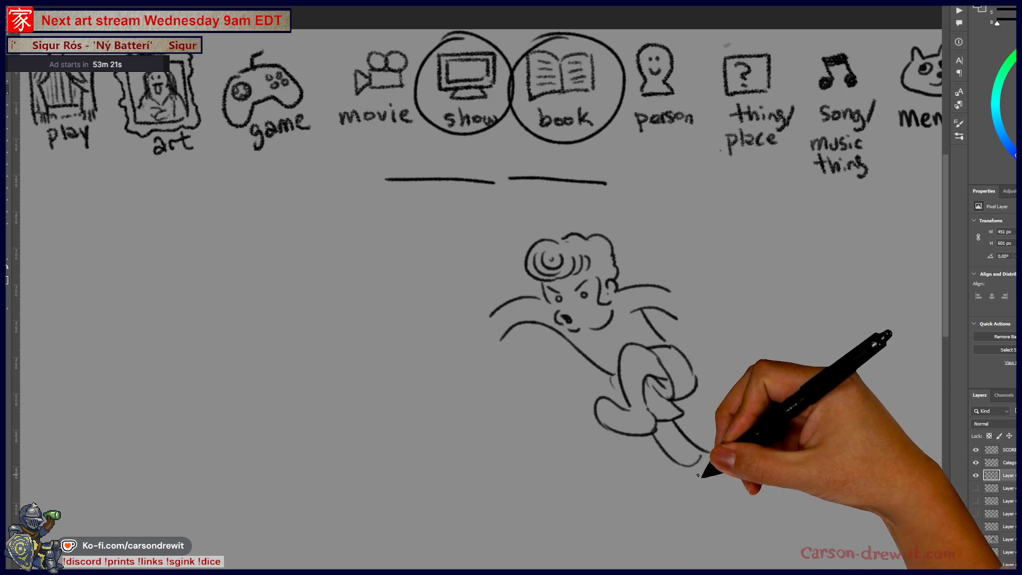
mouse_move(689, 466)
left_mouse_down()
mouse_move(718, 469)
mouse_move(687, 465)
left_mouse_up()
key("ctrl+z")
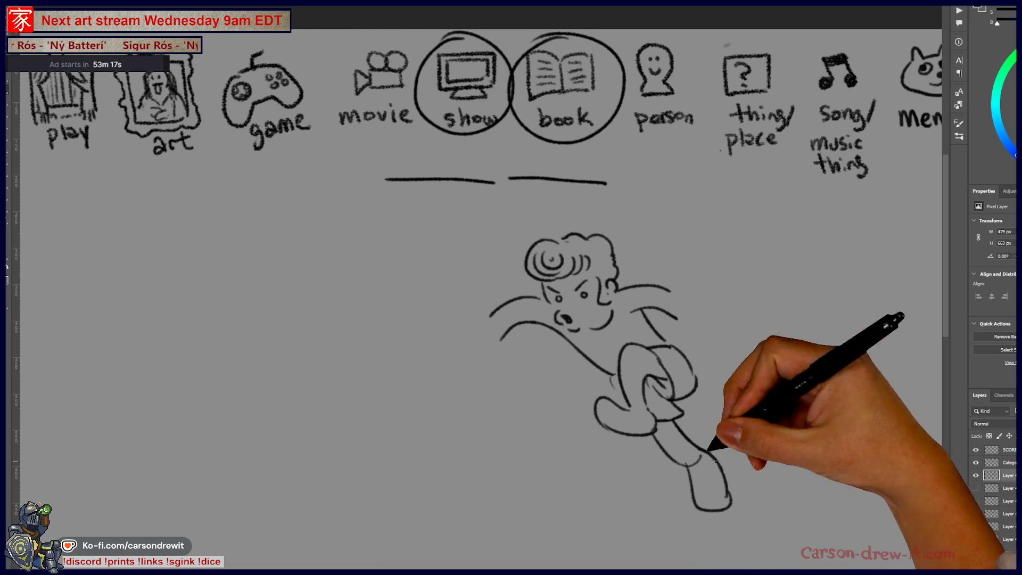
mouse_move(669, 291)
left_mouse_down()
mouse_move(694, 303)
mouse_move(691, 341)
mouse_move(736, 327)
left_mouse_up()
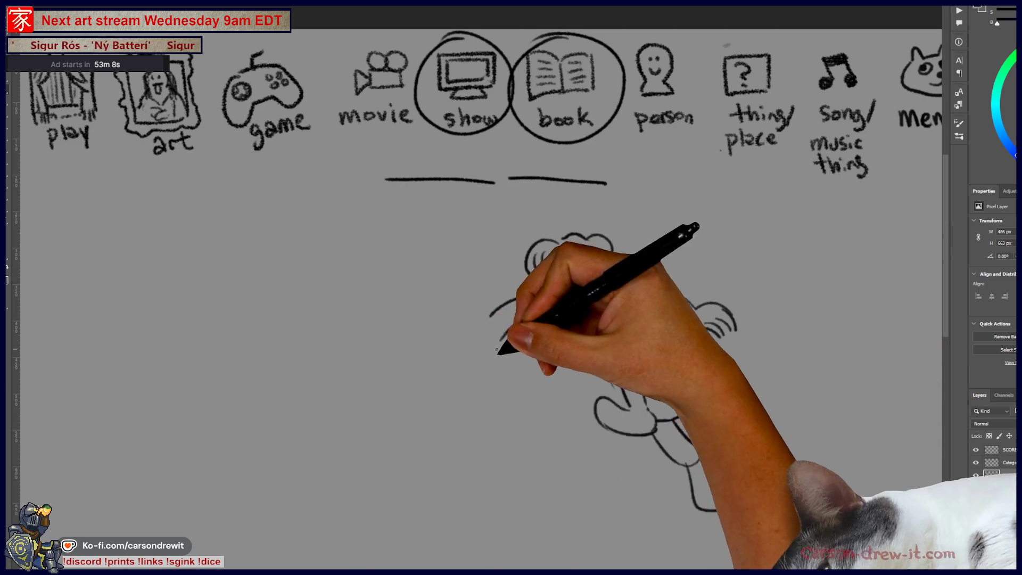
- Add a head spiral, a second arm, hair curls, facial features and a curled hand
left_click_drag(554, 255, 551, 263)
left_click_drag(500, 341, 612, 373)
left_click_drag(556, 314, 564, 327)
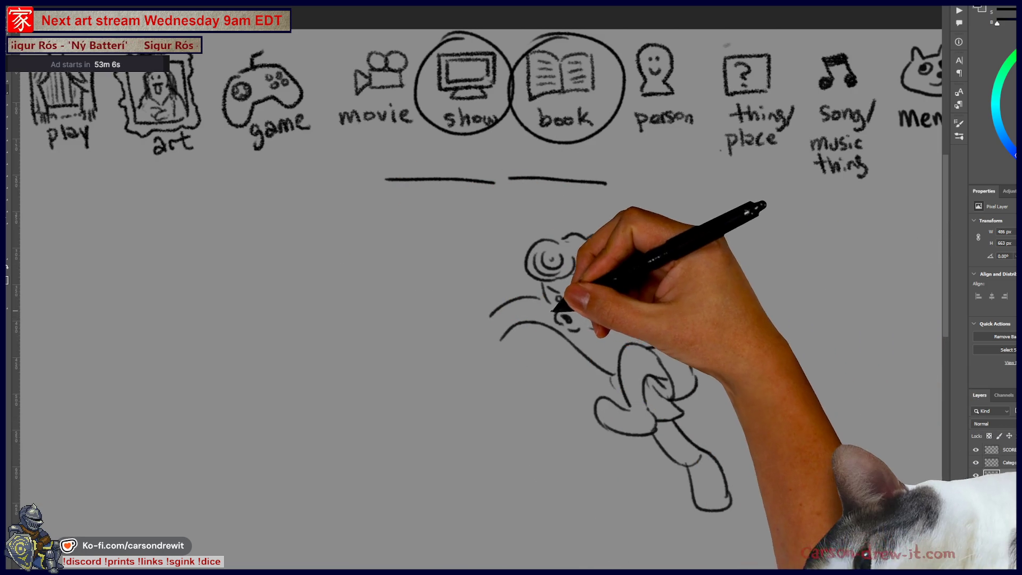
left_click_drag(564, 237, 617, 268)
left_click_drag(577, 292, 611, 325)
left_click_drag(604, 282, 613, 308)
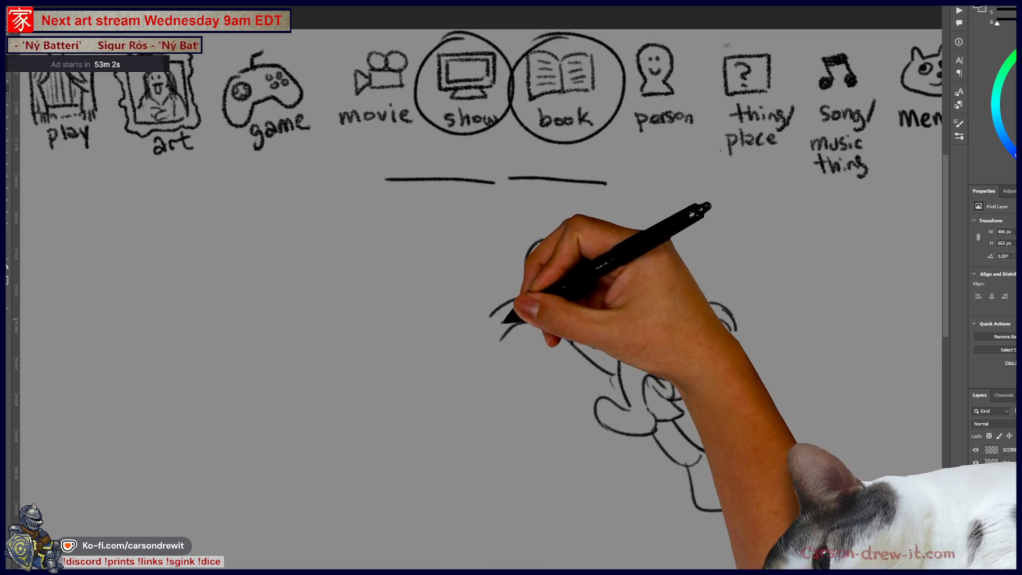
mouse_move(481, 314)
left_mouse_down()
mouse_move(457, 332)
mouse_move(478, 336)
left_mouse_up()
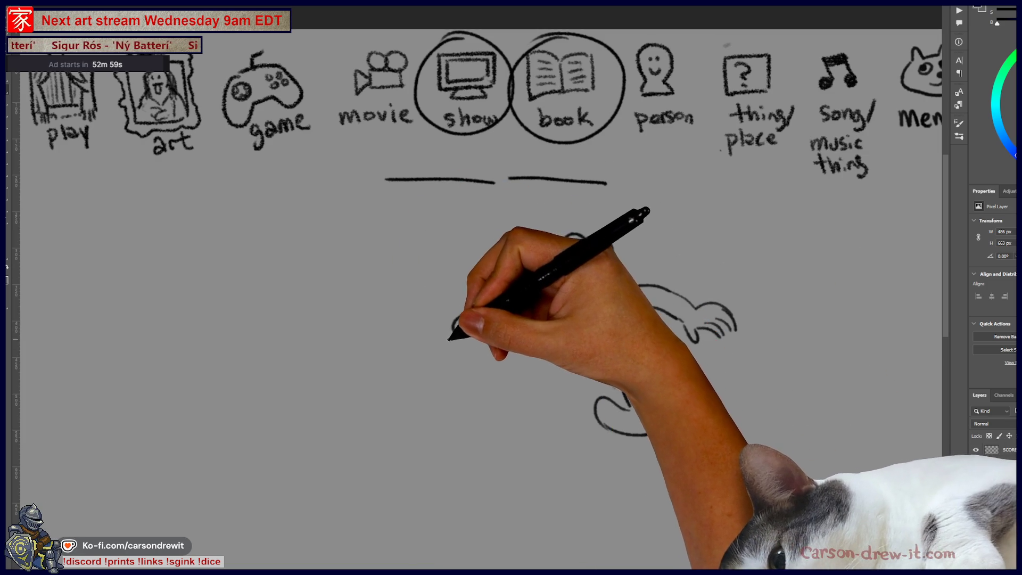
- Draw a cross-hatched table with a chair back, plus a basket, ball and large arch
left_click_drag(388, 390, 532, 401)
left_click_drag(433, 384, 532, 296)
left_click_drag(409, 407, 405, 506)
left_click_drag(505, 436, 498, 514)
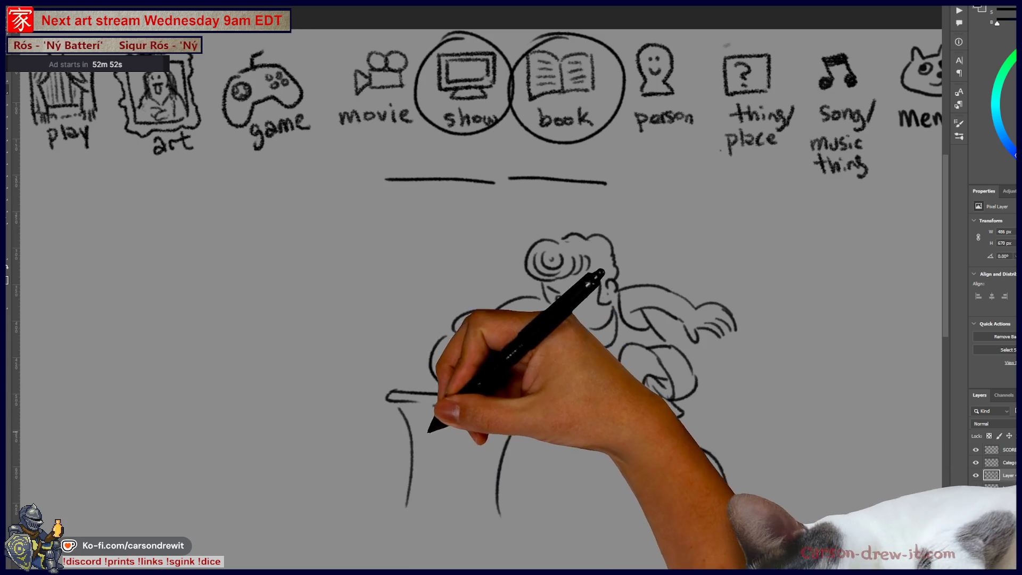
mouse_move(494, 435)
left_mouse_down()
mouse_move(417, 486)
mouse_move(414, 464)
mouse_move(480, 499)
left_mouse_up()
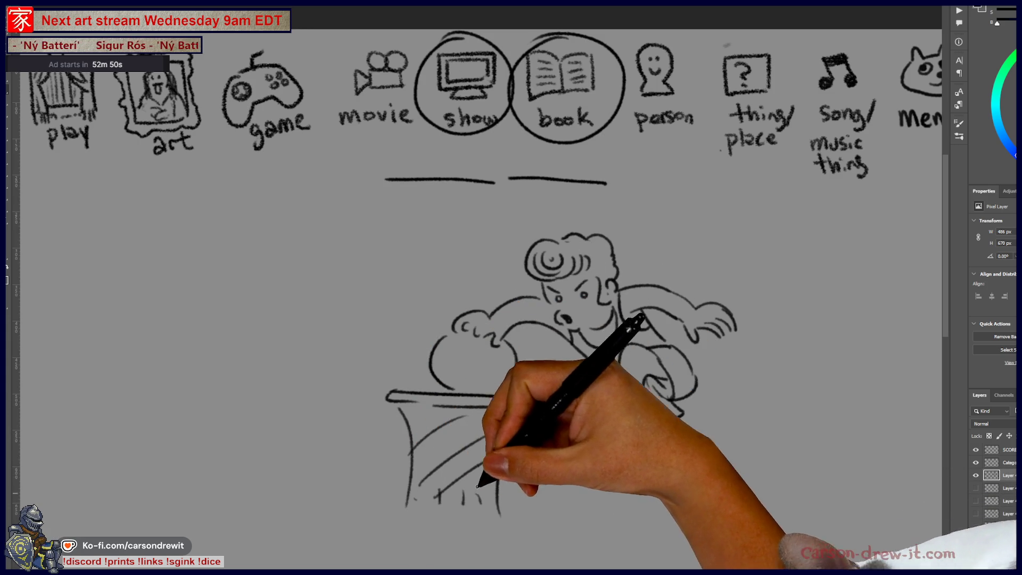
mouse_move(425, 437)
left_mouse_down()
mouse_move(482, 498)
mouse_move(497, 473)
left_mouse_up()
left_click_drag(389, 394, 529, 404)
left_click_drag(500, 341, 441, 385)
mouse_move(314, 485)
left_mouse_down()
mouse_move(392, 482)
mouse_move(434, 217)
mouse_move(509, 249)
mouse_move(414, 318)
left_mouse_up()
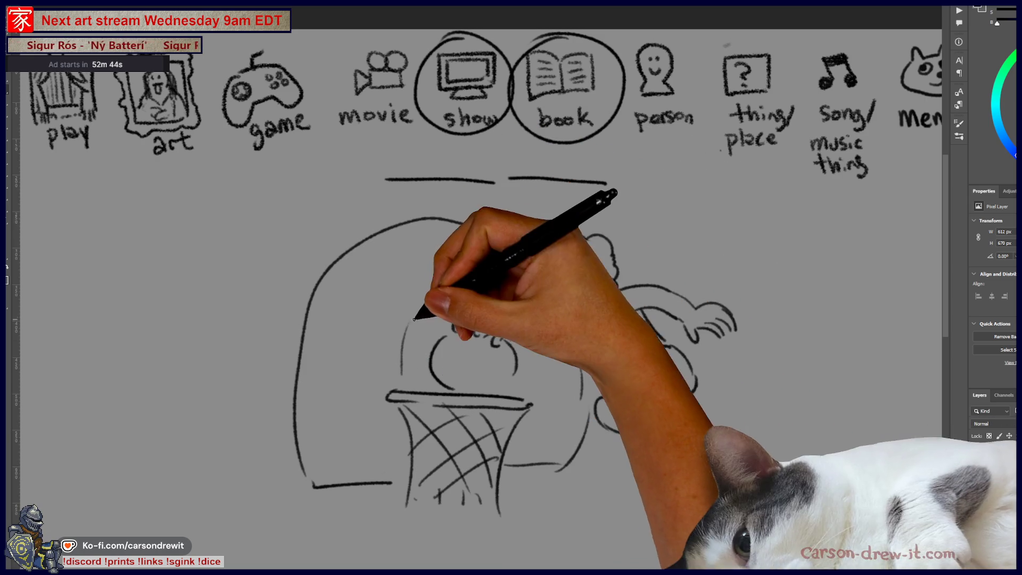
- Reframe the dunk sketch in view, then hide the basketball sketch layer
mouse_move(497, 422)
left_mouse_down()
mouse_move(556, 301)
mouse_move(481, 288)
left_mouse_up()
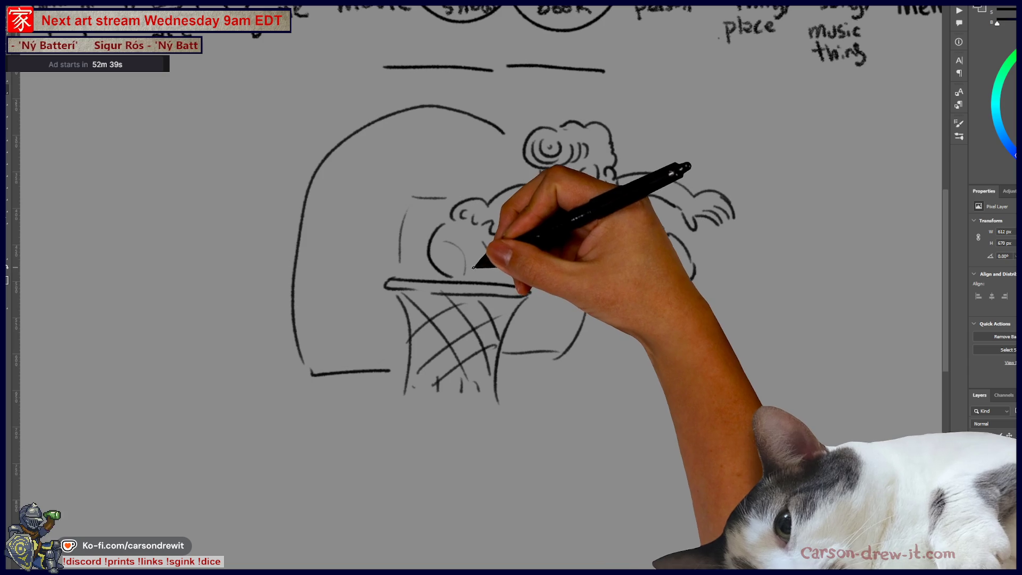
left_click_drag(542, 259, 504, 300)
left_click_drag(516, 432, 492, 460)
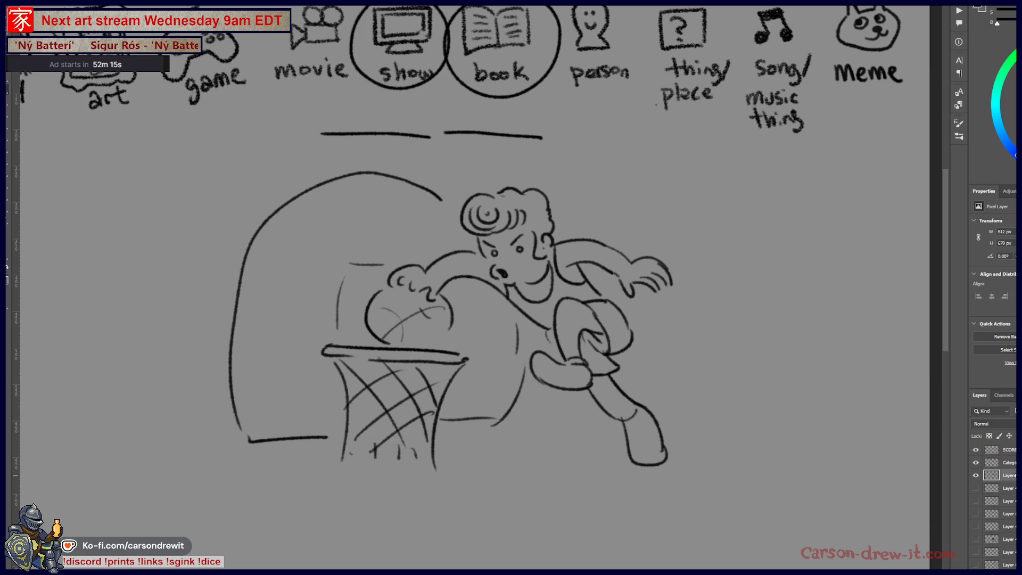
left_click(976, 476)
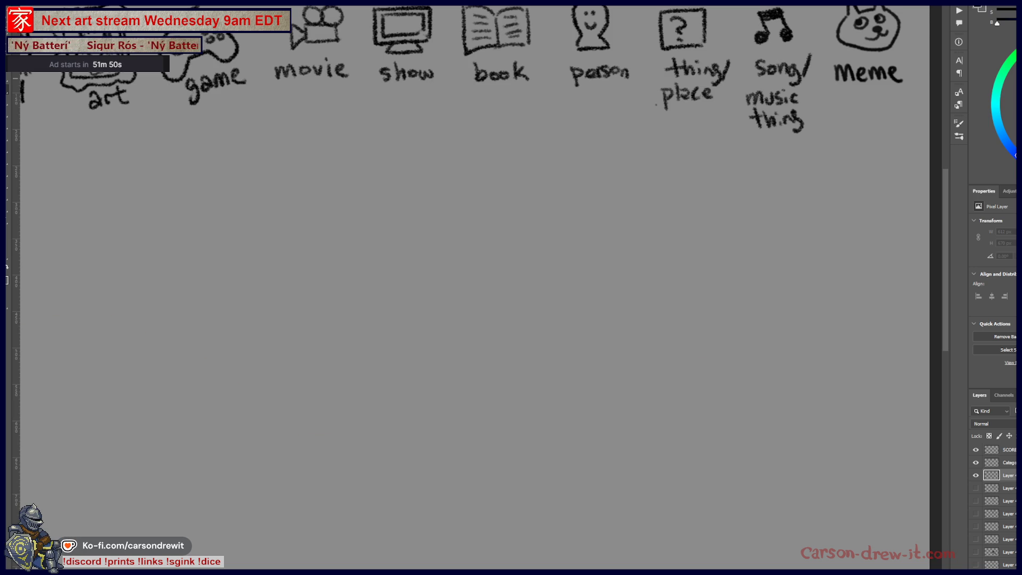
left_click_drag(450, 184, 465, 258)
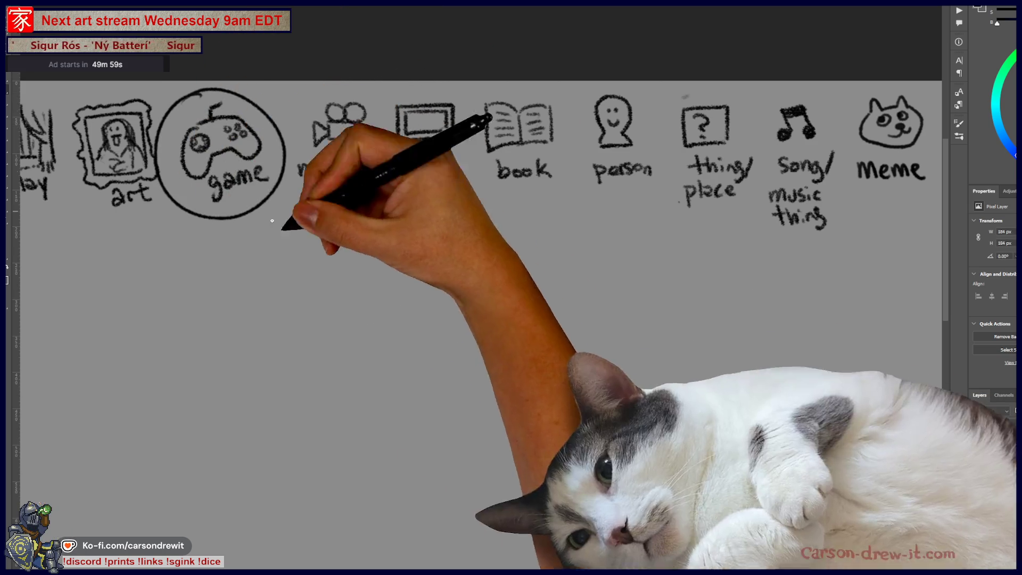
mouse_move(278, 221)
left_mouse_down()
mouse_move(404, 176)
mouse_move(562, 197)
left_mouse_up()
- Draw the card outline's straight top, left and right edges, redoing the misdrawn top line
scroll(572, 229, "down", 3)
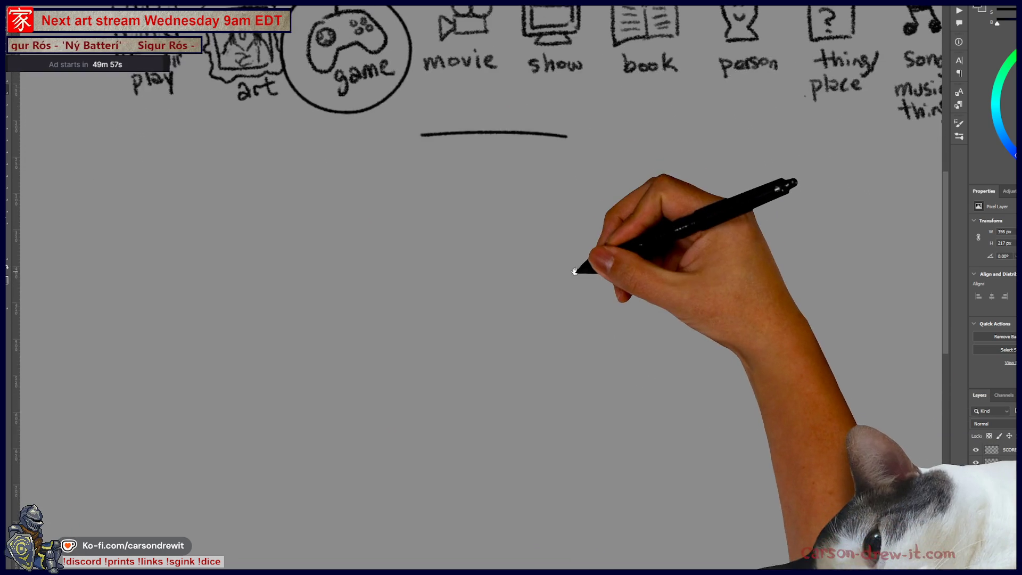
scroll(372, 195, "right", 1)
left_click_drag(360, 194, 604, 194)
key("ctrl+z")
left_click_drag(313, 194, 636, 193)
left_click_drag(313, 196, 313, 568)
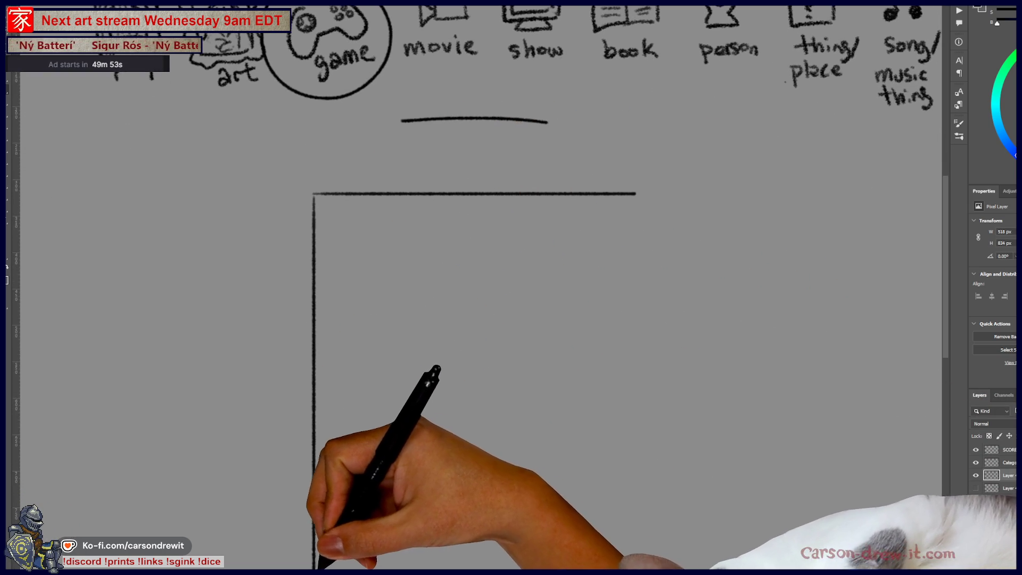
left_click_drag(636, 196, 637, 563)
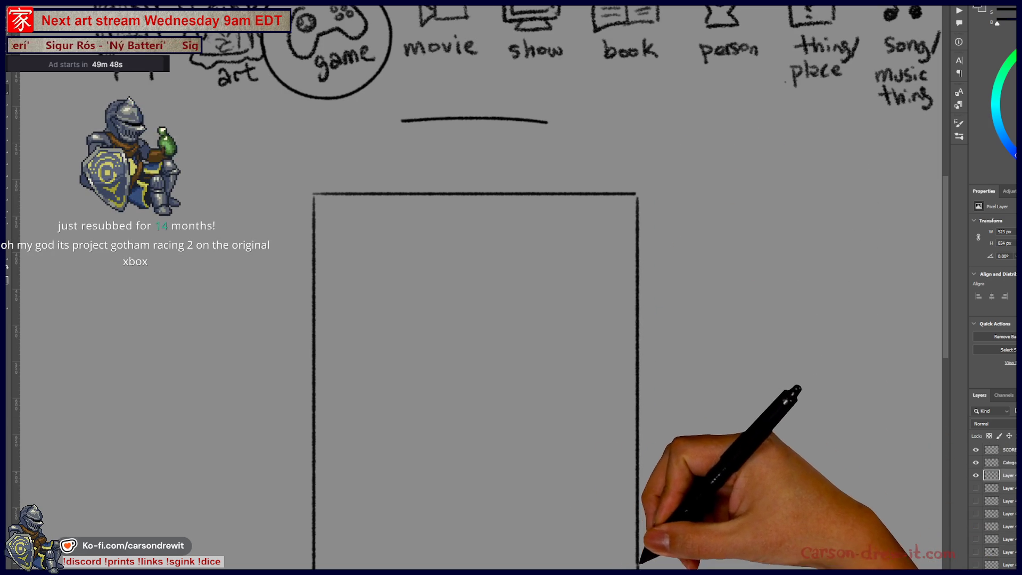
- Draw the inner picture frame inside the card outline
scroll(649, 410, "down", 1)
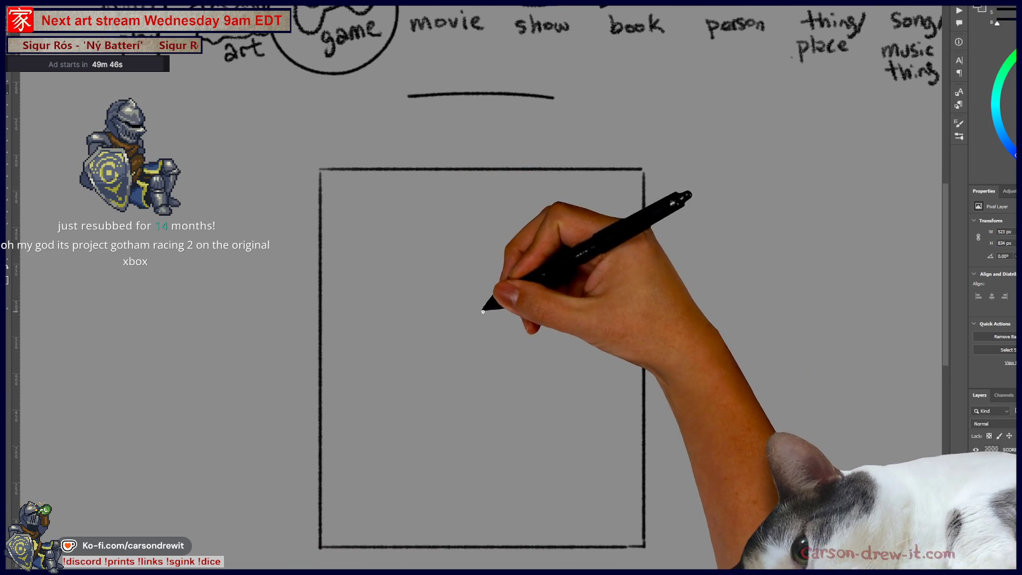
left_click_drag(377, 227, 570, 228)
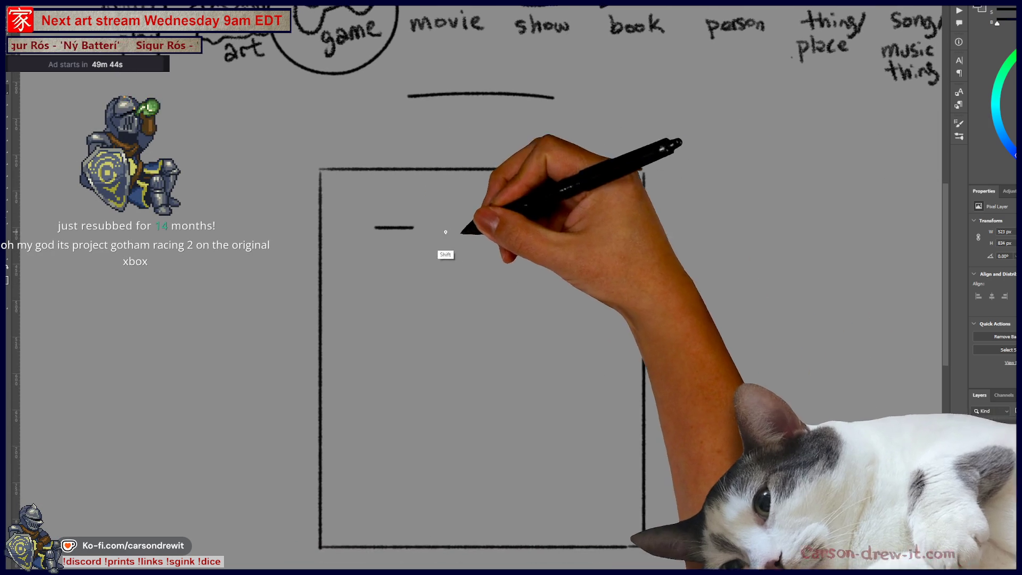
mouse_move(377, 228)
left_mouse_down()
mouse_move(376, 486)
mouse_move(570, 486)
left_mouse_up()
left_click_drag(578, 228, 577, 486)
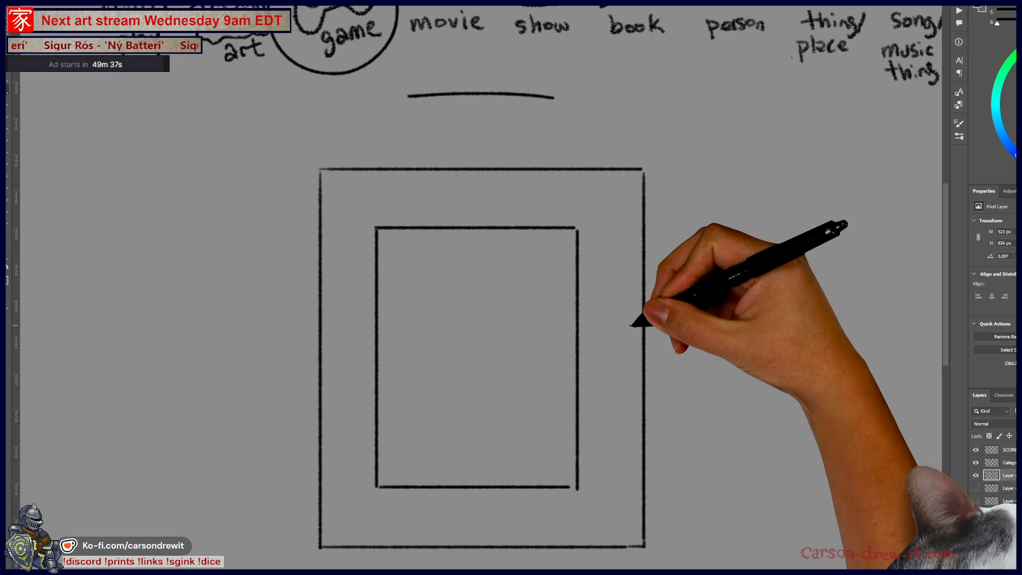
- Ink a cannon doodle and capsule shape along the card's top, then hide the sketch layer
left_click_drag(557, 292, 600, 305)
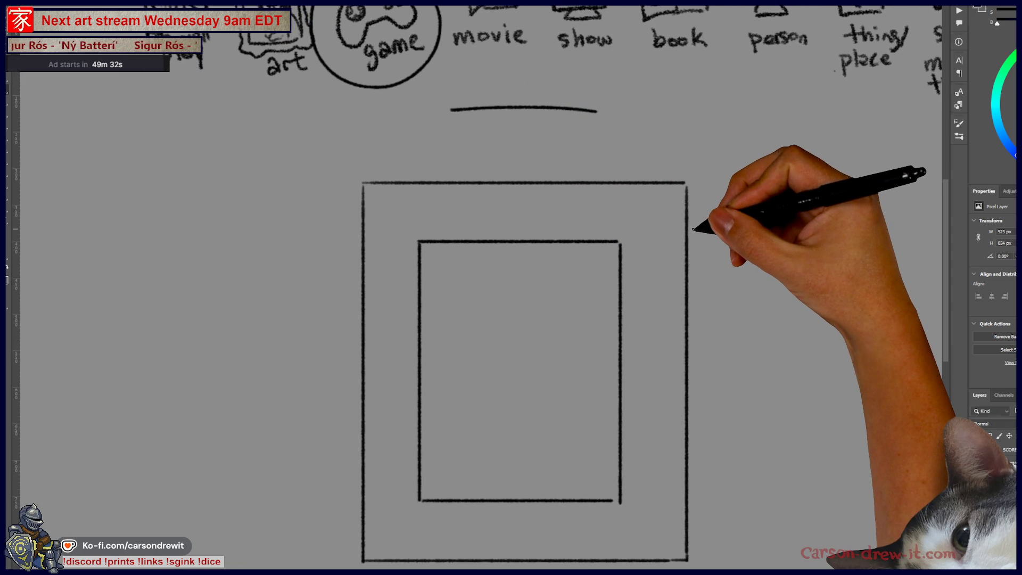
left_click_drag(661, 289, 679, 296)
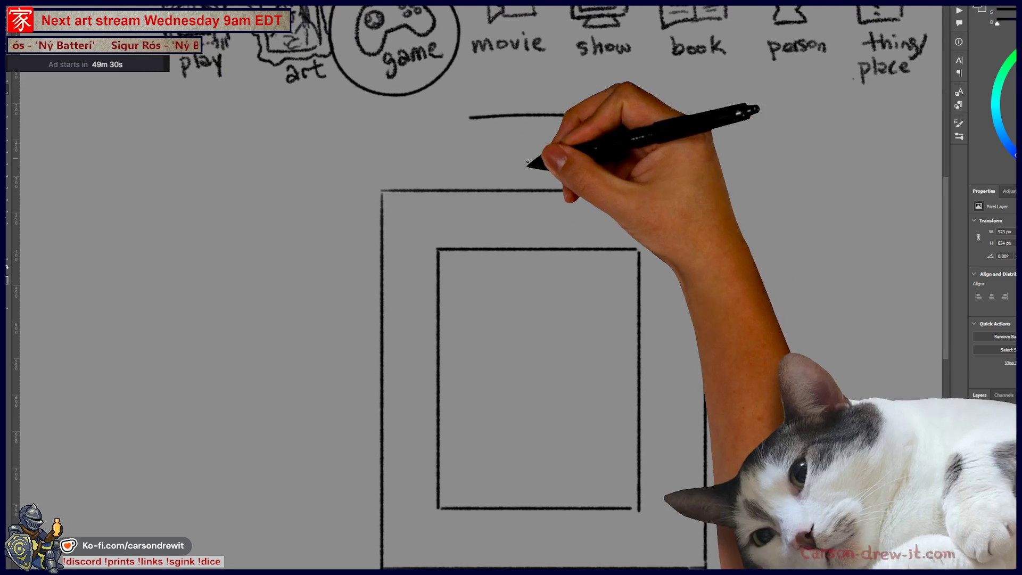
left_click_drag(624, 228, 667, 204)
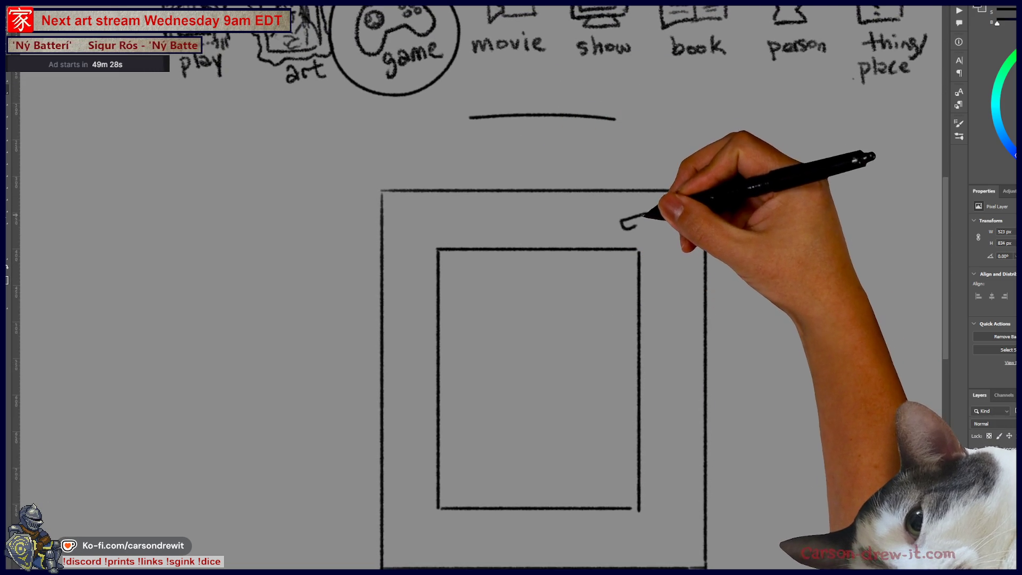
left_click_drag(623, 223, 674, 219)
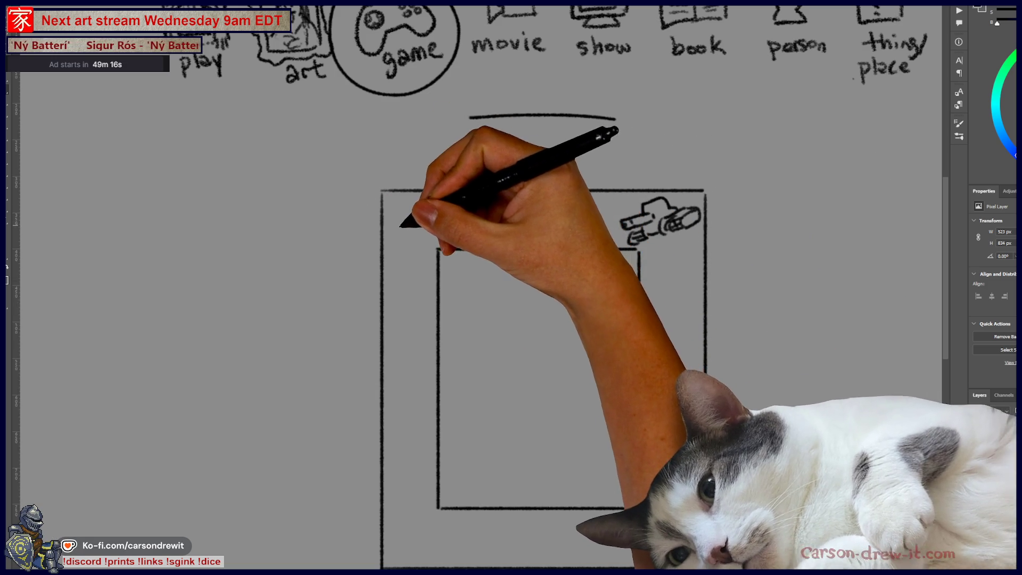
mouse_move(433, 238)
left_mouse_down()
mouse_move(433, 224)
mouse_move(471, 218)
mouse_move(612, 213)
mouse_move(578, 237)
mouse_move(591, 220)
mouse_move(620, 235)
mouse_move(644, 208)
mouse_move(641, 227)
mouse_move(697, 213)
left_mouse_up()
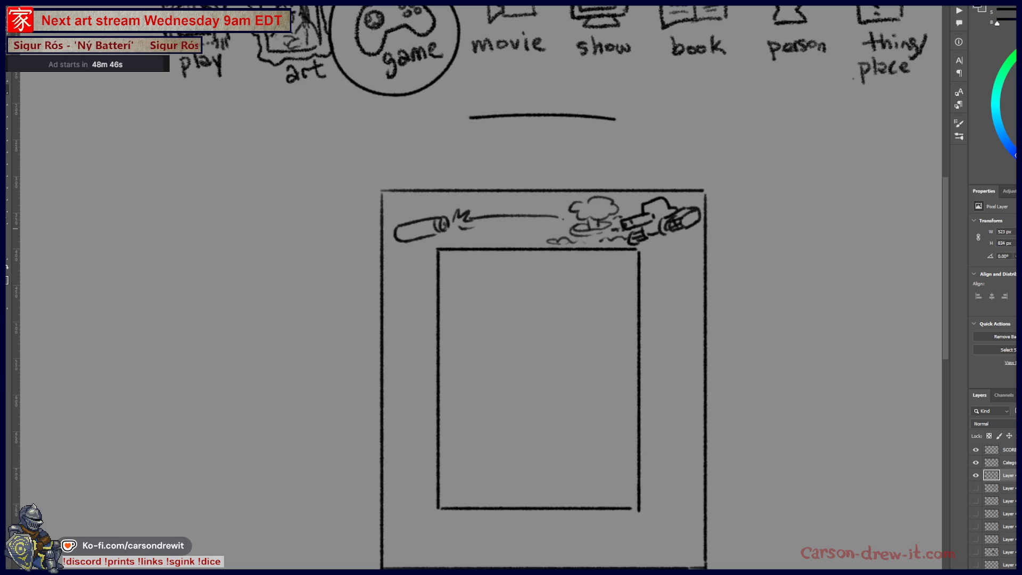
left_click(975, 475)
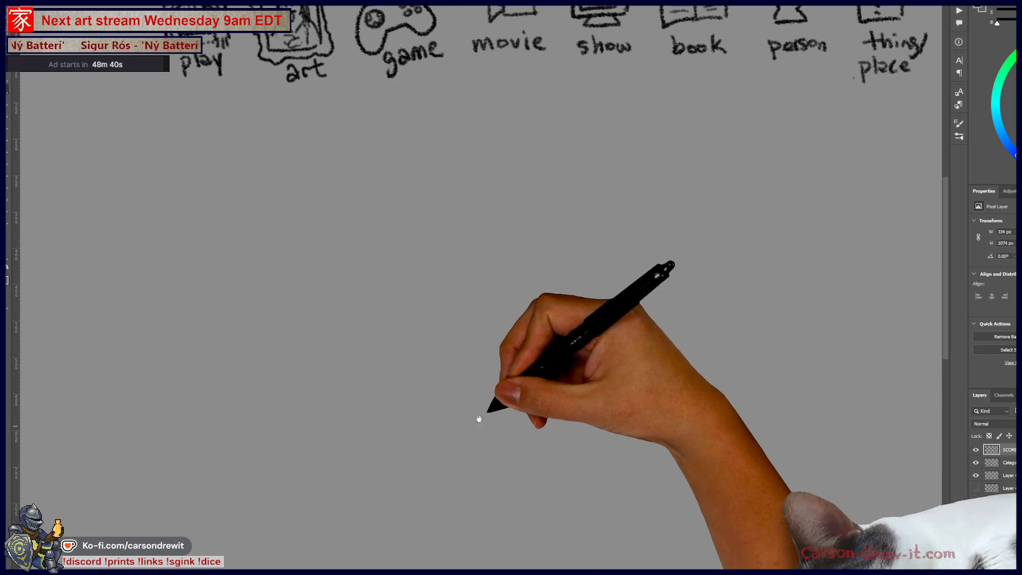
- Pan to the handwritten score list and add a tally mark after a viewer's name
left_click_drag(473, 422, 457, 338)
left_click_drag(523, 367, 571, 443)
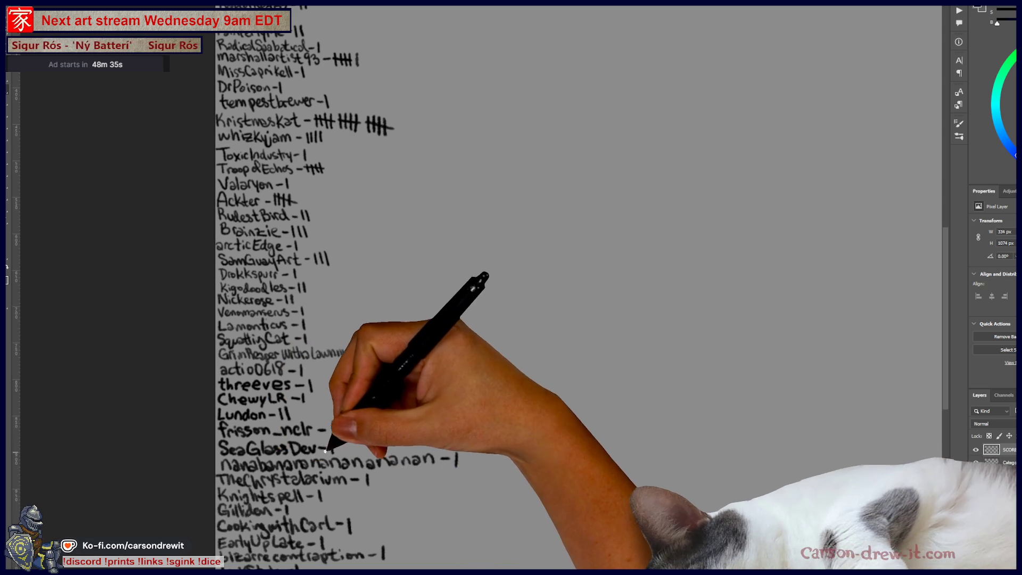
mouse_move(336, 440)
left_mouse_down()
mouse_move(339, 451)
mouse_move(347, 434)
left_mouse_up()
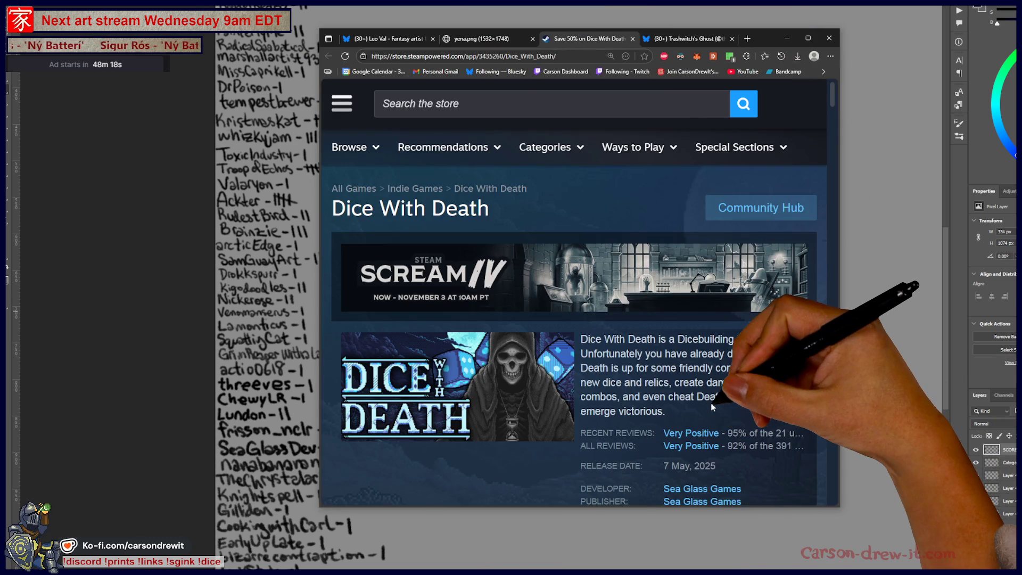
- Reset the Steam page zoom and enlarge it to 150%
key("ctrl+0")
key("ctrl+plus")
key("ctrl+plus")
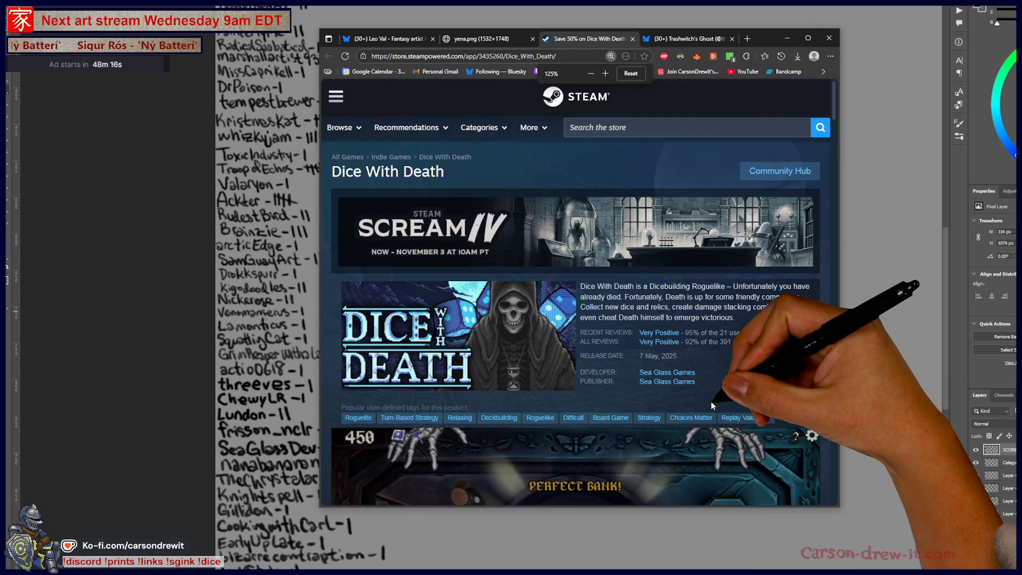
key("ctrl+plus")
- Browse the Dice With Death page and open the fifth screenshot, The Soldier, full-size
scroll(713, 406, "down", 4)
scroll(713, 407, "down", 3)
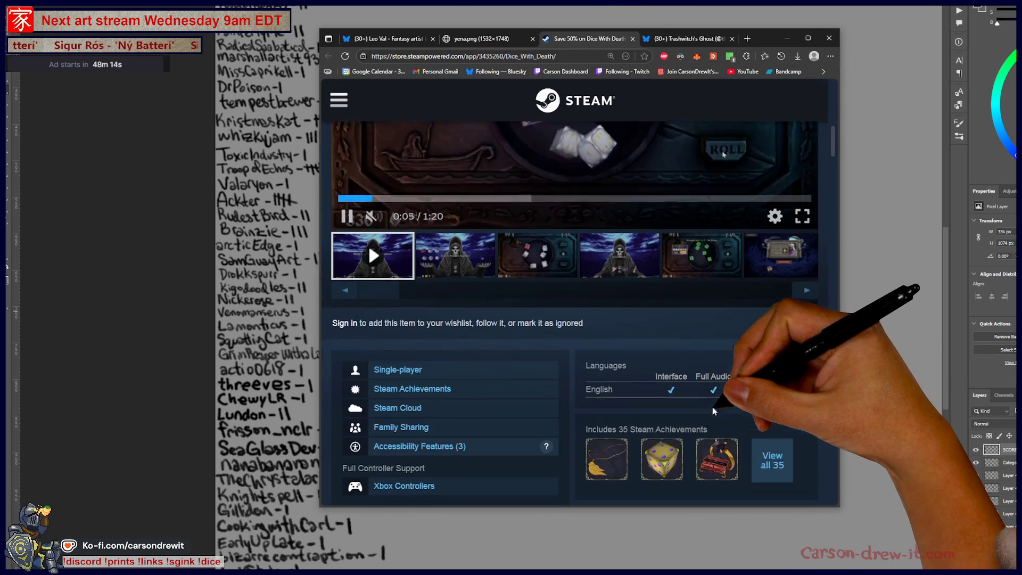
scroll(713, 407, "down", 2)
scroll(805, 386, "down", 3)
scroll(801, 386, "down", 3)
scroll(797, 385, "down", 3)
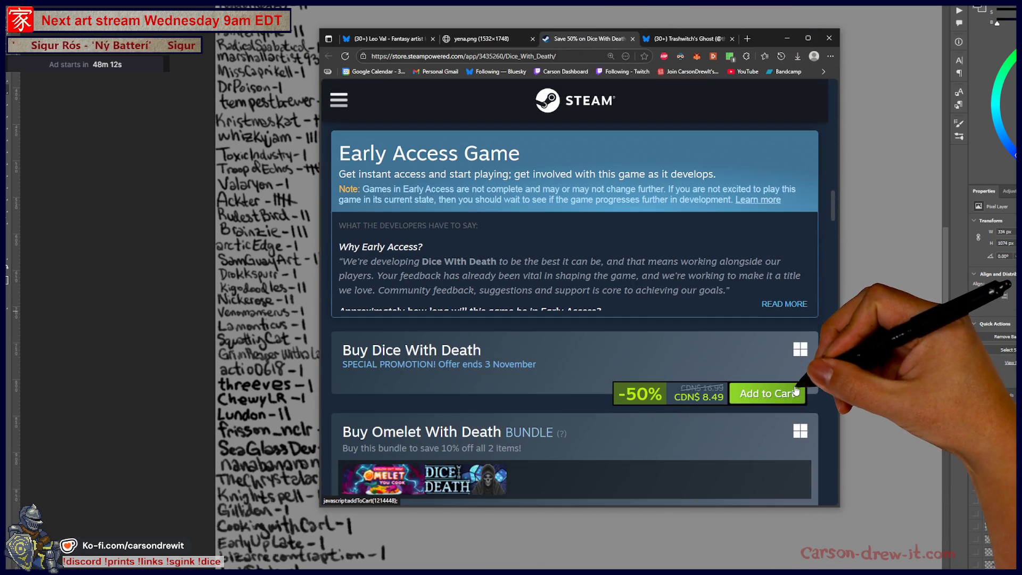
scroll(778, 436, "down", 2)
scroll(812, 331, "up", 5)
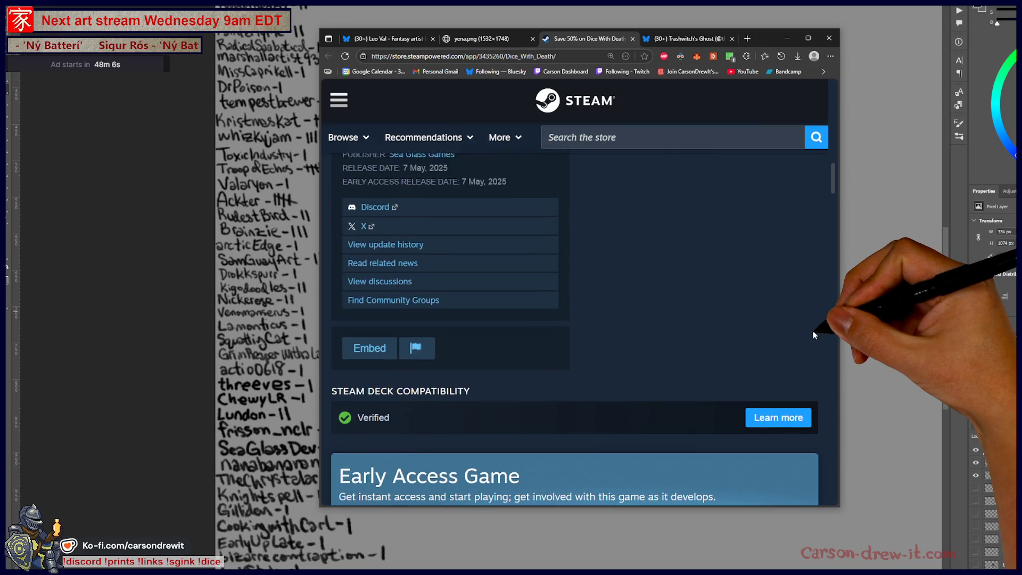
scroll(810, 331, "up", 3)
scroll(809, 335, "up", 4)
scroll(809, 340, "up", 3)
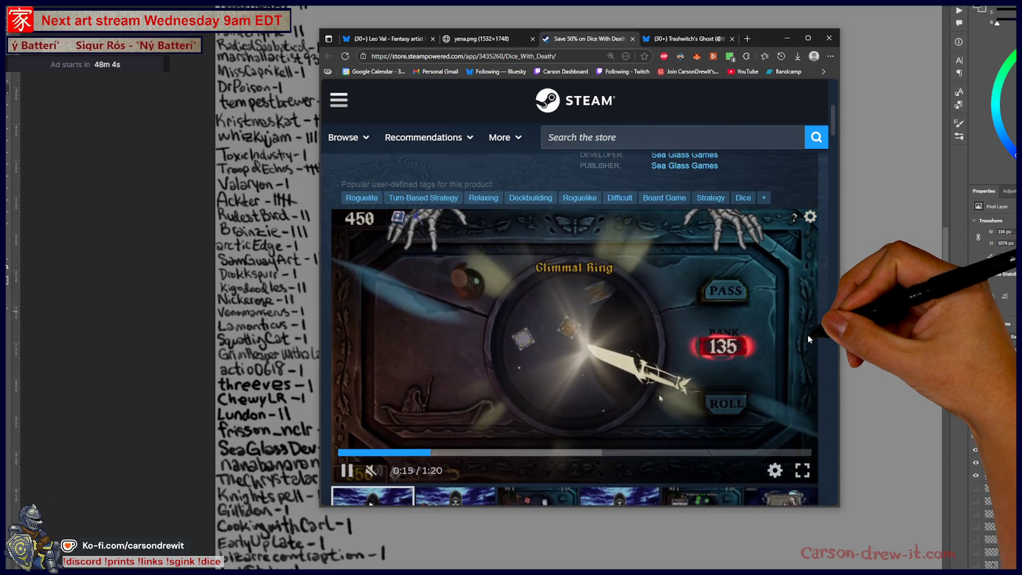
scroll(809, 339, "up", 2)
scroll(809, 339, "up", 3)
scroll(809, 339, "down", 4)
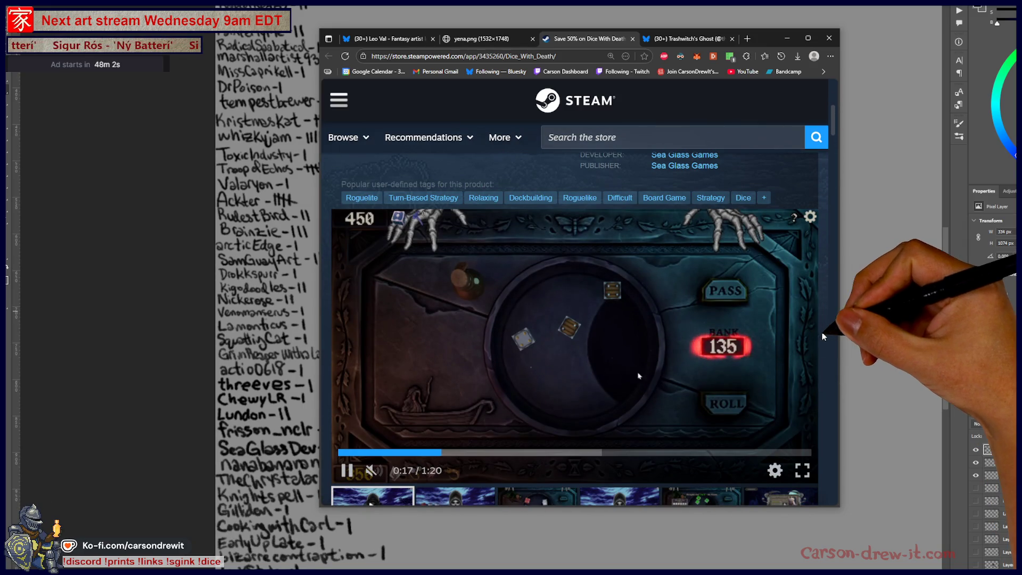
scroll(822, 335, "down", 2)
scroll(799, 400, "down", 3)
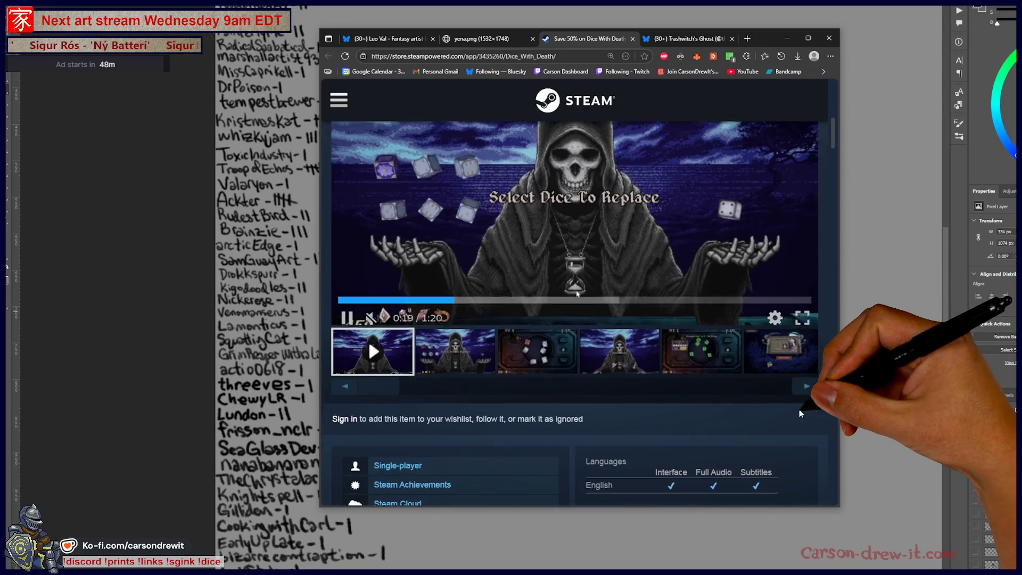
scroll(799, 404, "up", 3)
scroll(772, 410, "up", 1)
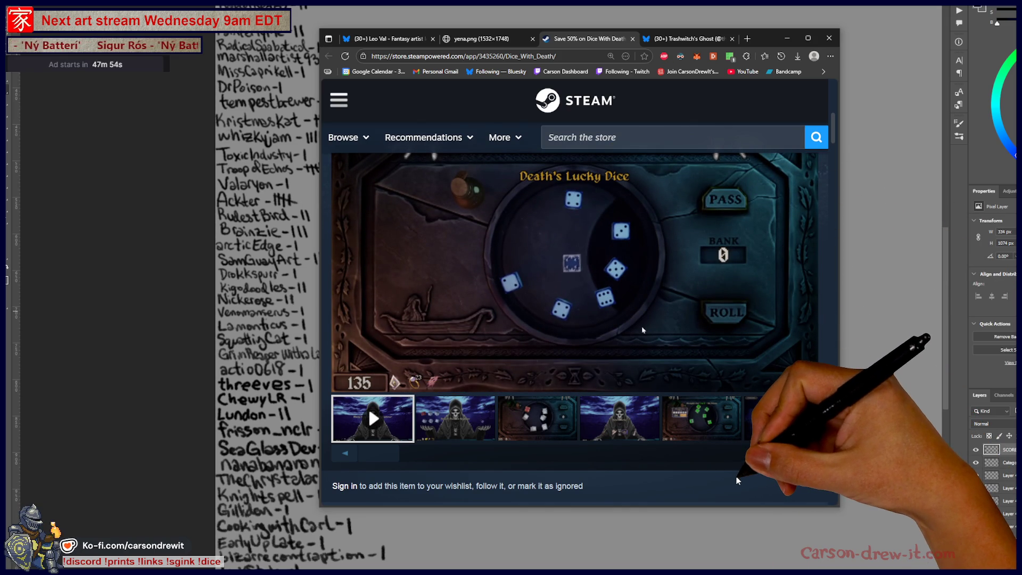
left_click(748, 441)
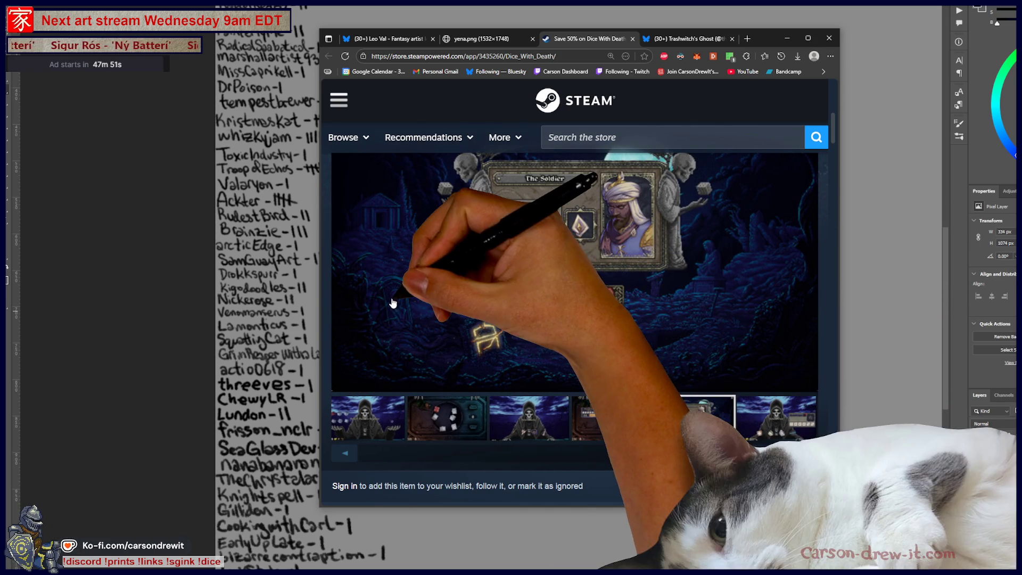
left_click(548, 281)
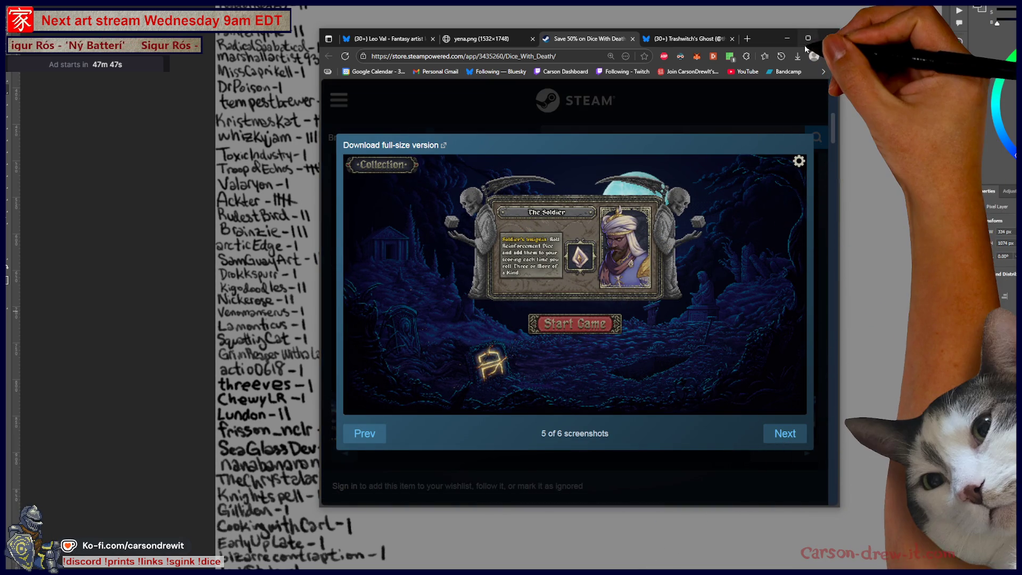
- Make the browser fullscreen, advance to the last screenshot, and close the viewer
key("F11")
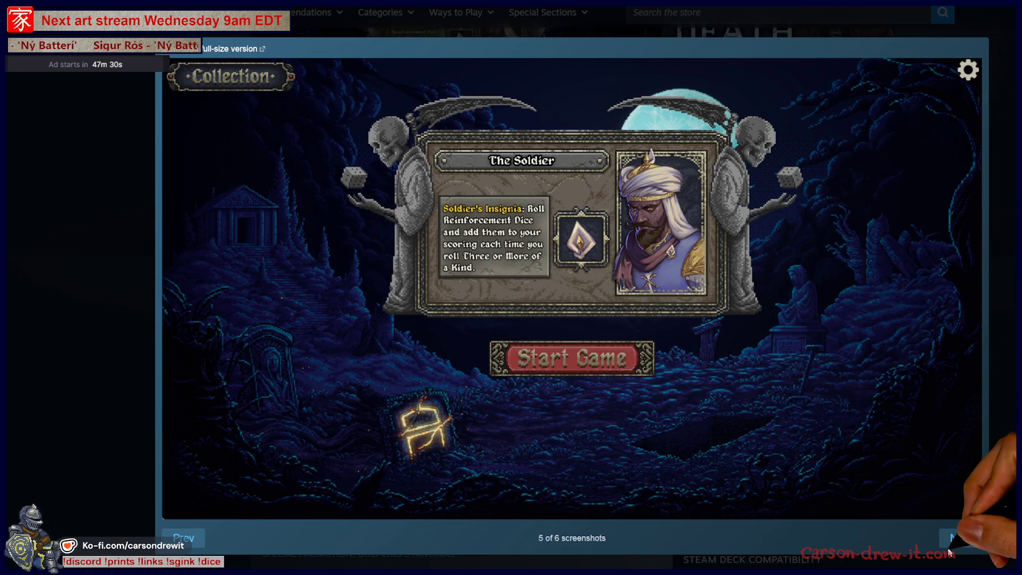
left_click(959, 543)
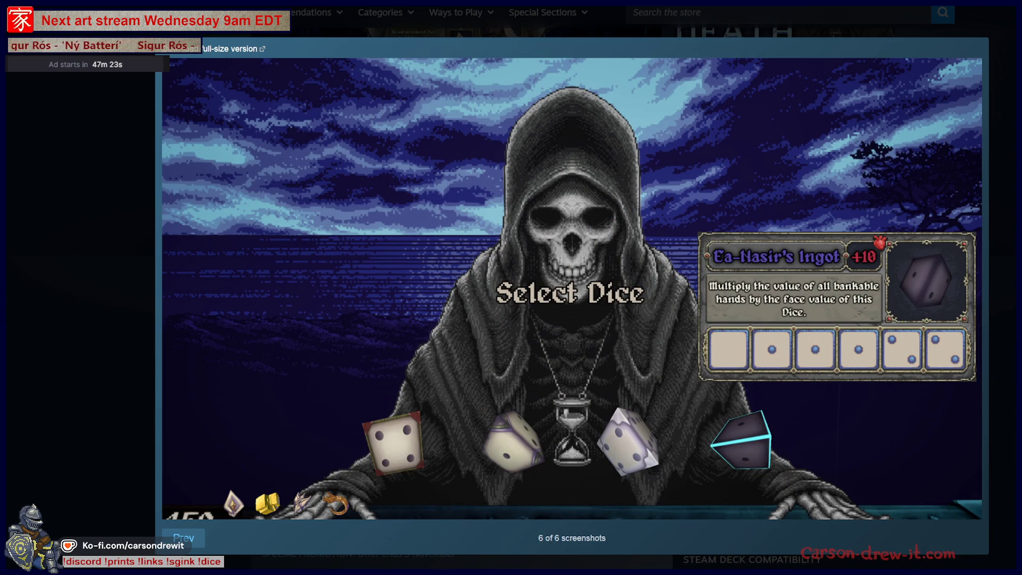
left_click(931, 497)
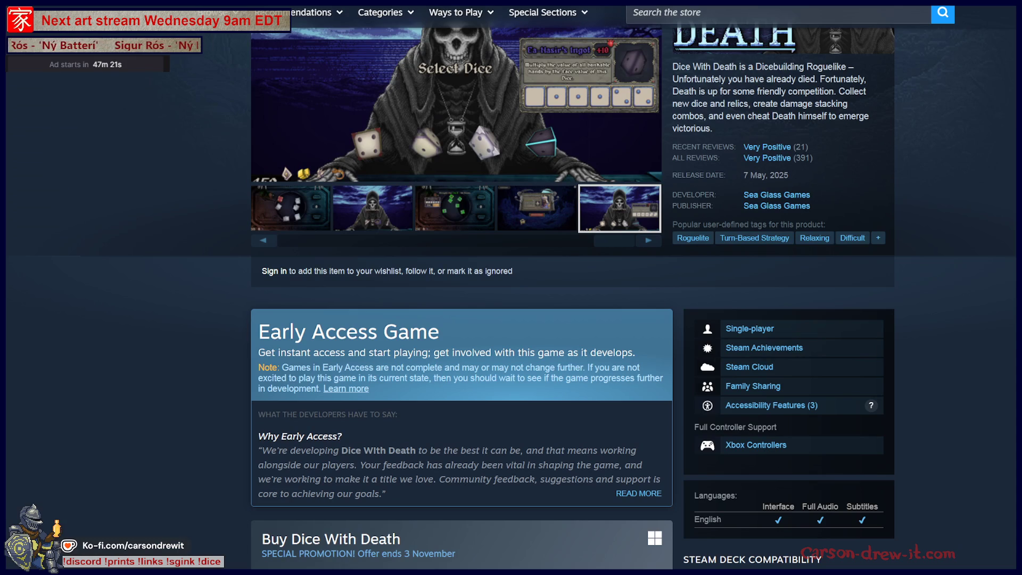
- Scroll the store page, show the third dice screenshot, view it full-size, then close it
scroll(1011, 430, "down", 6)
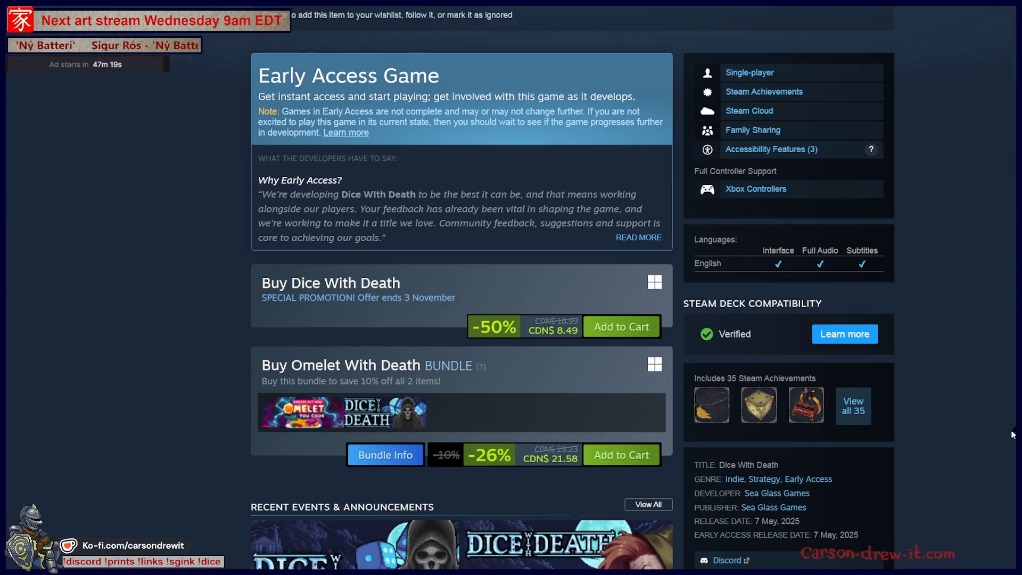
scroll(1011, 430, "down", 2)
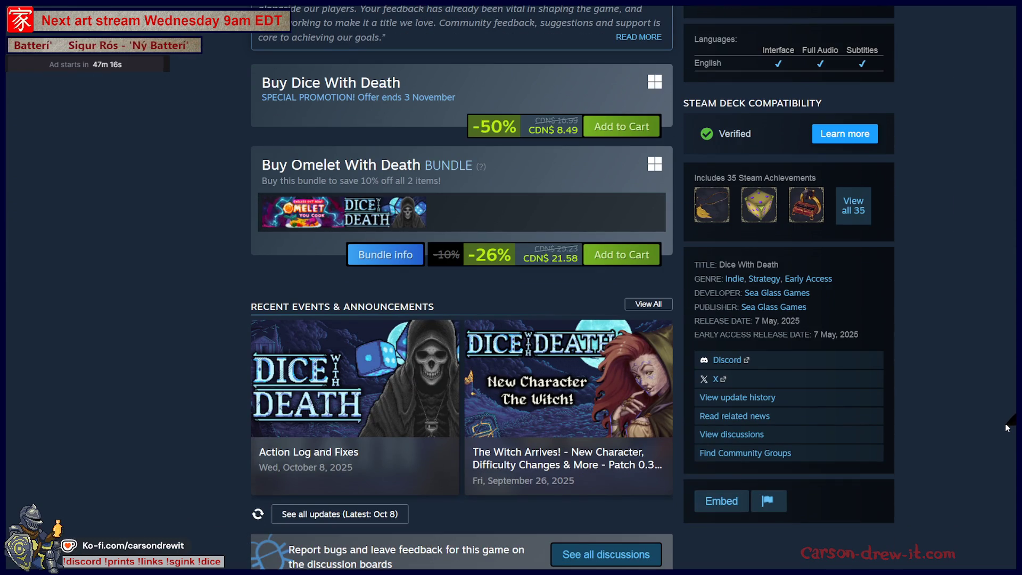
scroll(1007, 427, "up", 3)
scroll(1006, 429, "down", 1)
scroll(1006, 429, "down", 3)
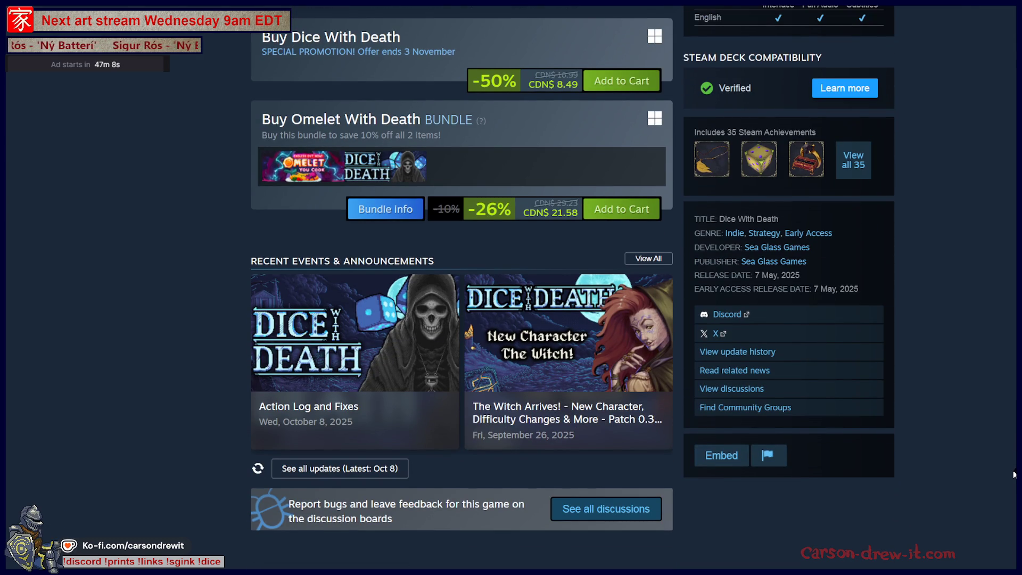
scroll(1014, 473, "up", 8)
scroll(1014, 474, "up", 2)
scroll(1013, 474, "up", 2)
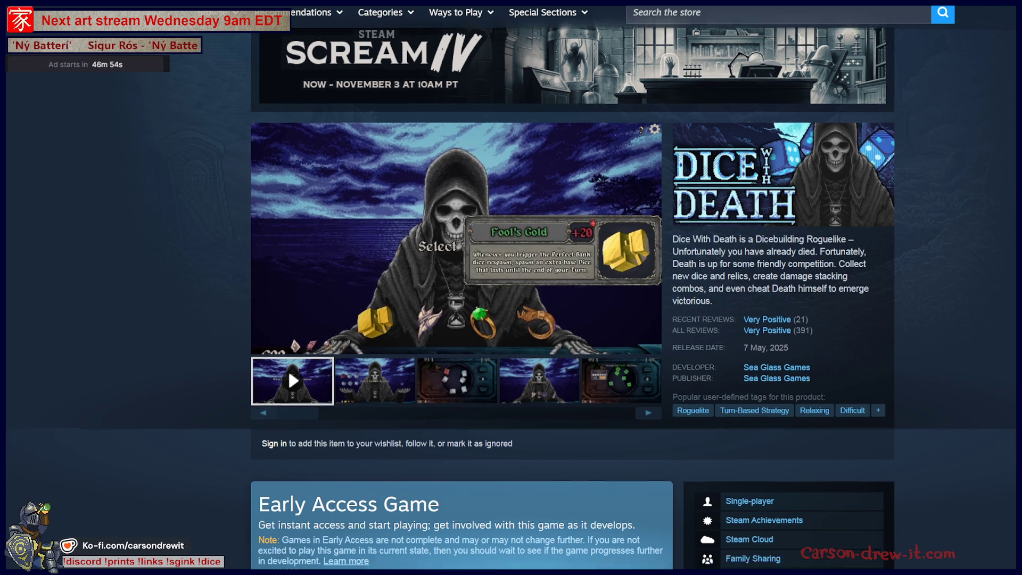
scroll(511, 288, "down", 6)
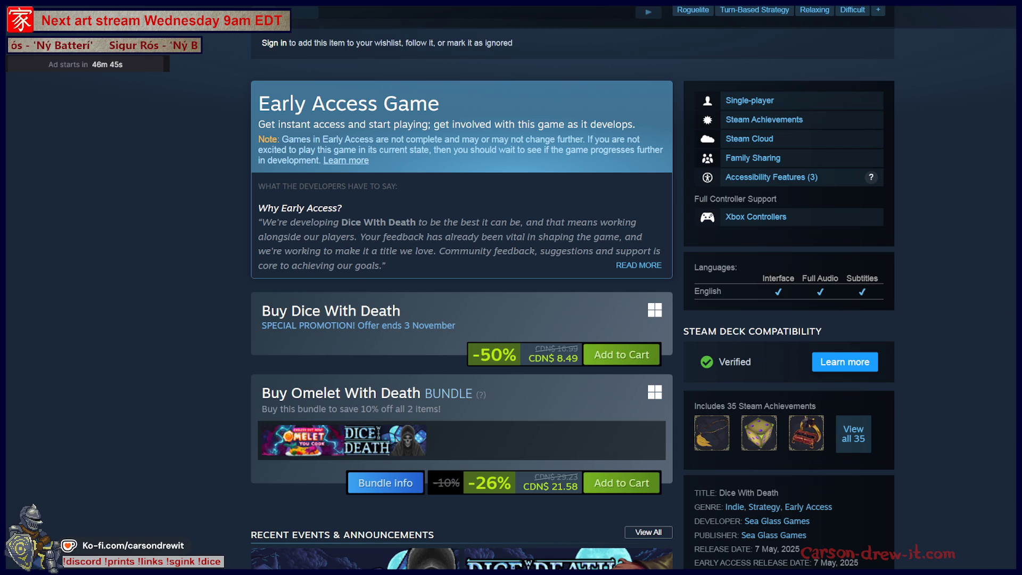
scroll(576, 479, "down", 4)
scroll(577, 479, "down", 2)
scroll(576, 479, "down", 4)
scroll(576, 479, "down", 4)
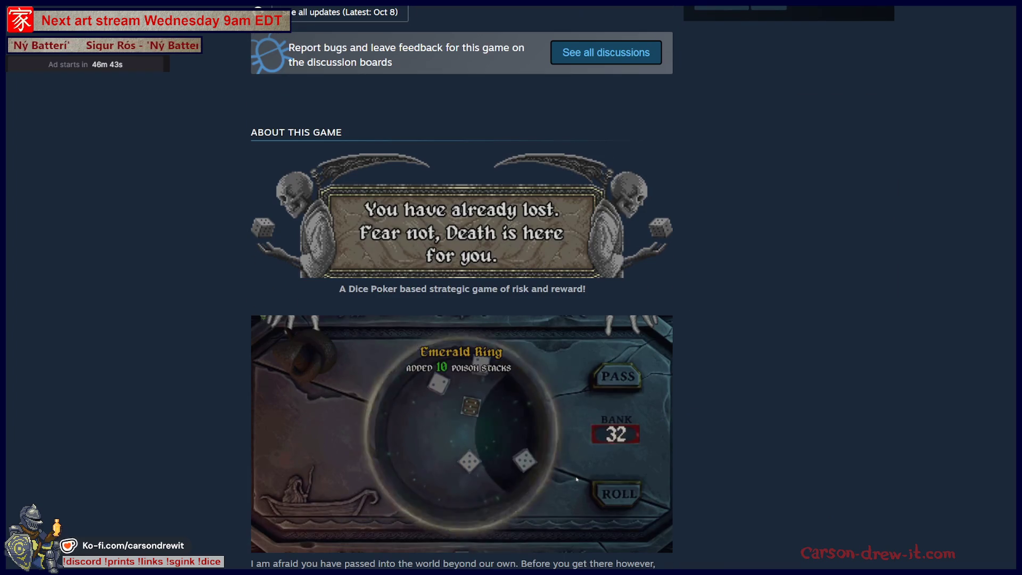
scroll(462, 319, "down", 3)
scroll(461, 319, "down", 2)
scroll(461, 319, "down", 5)
scroll(462, 319, "up", 2)
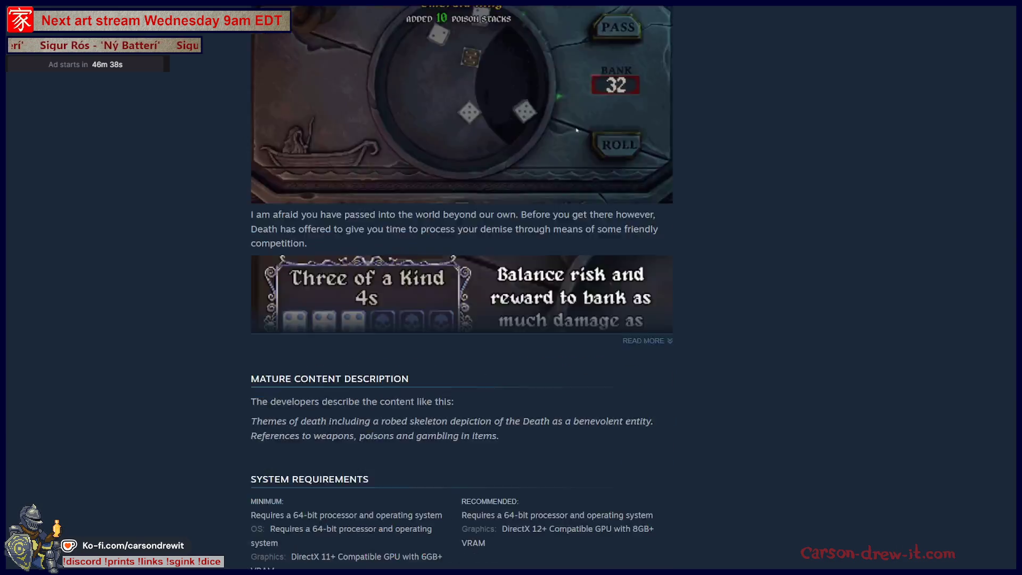
scroll(577, 62, "up", 8)
scroll(576, 62, "up", 4)
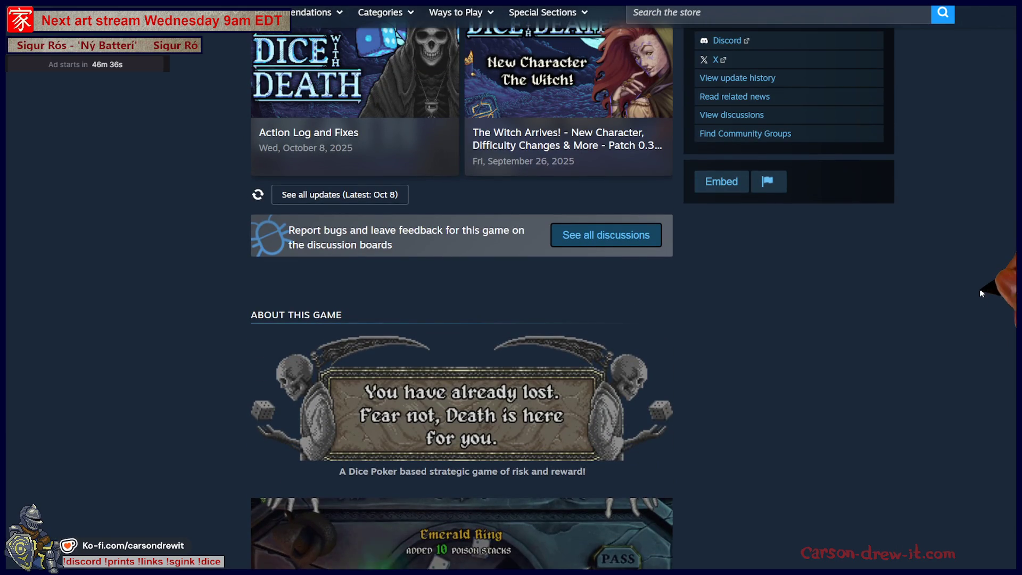
scroll(966, 297, "up", 3)
scroll(967, 297, "up", 2)
scroll(966, 297, "up", 3)
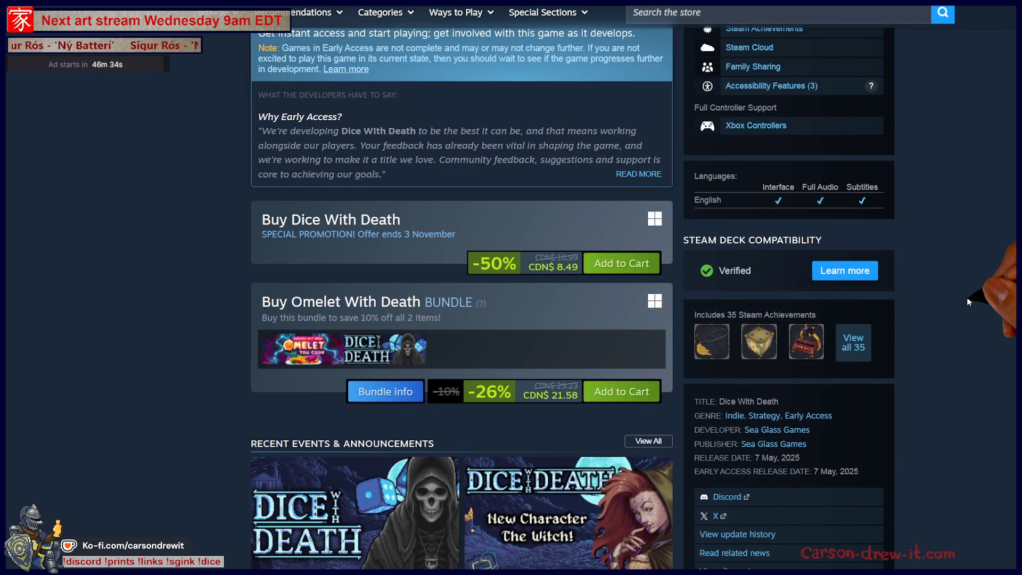
scroll(967, 301, "up", 4)
scroll(967, 301, "up", 4)
scroll(891, 320, "up", 2)
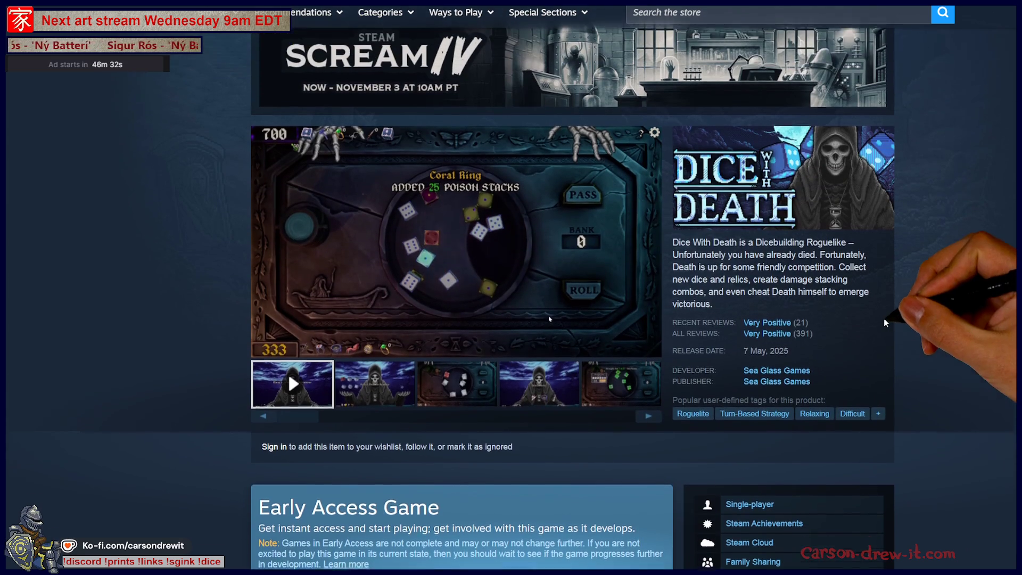
left_click(488, 443)
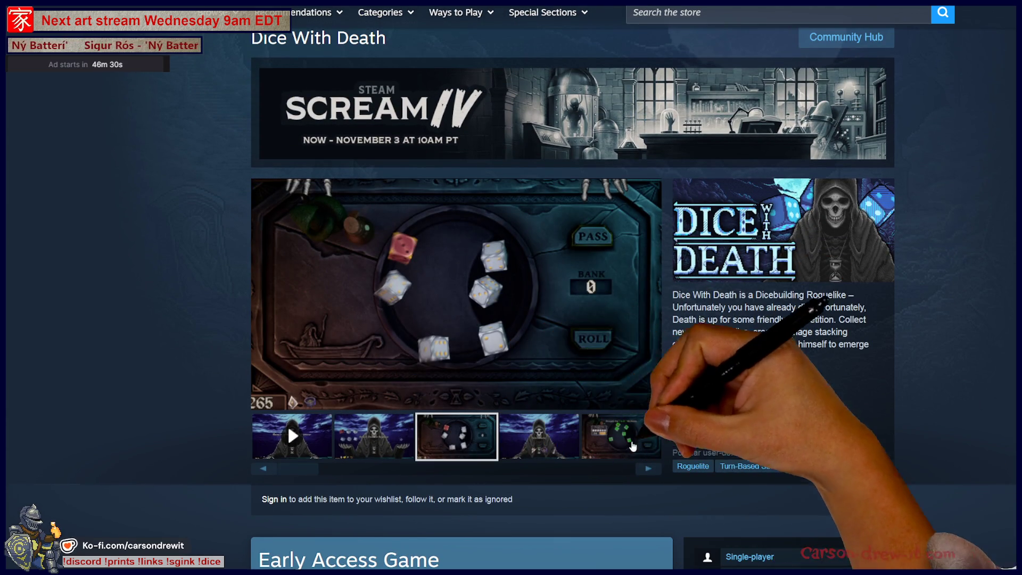
left_click(479, 373)
key("Escape")
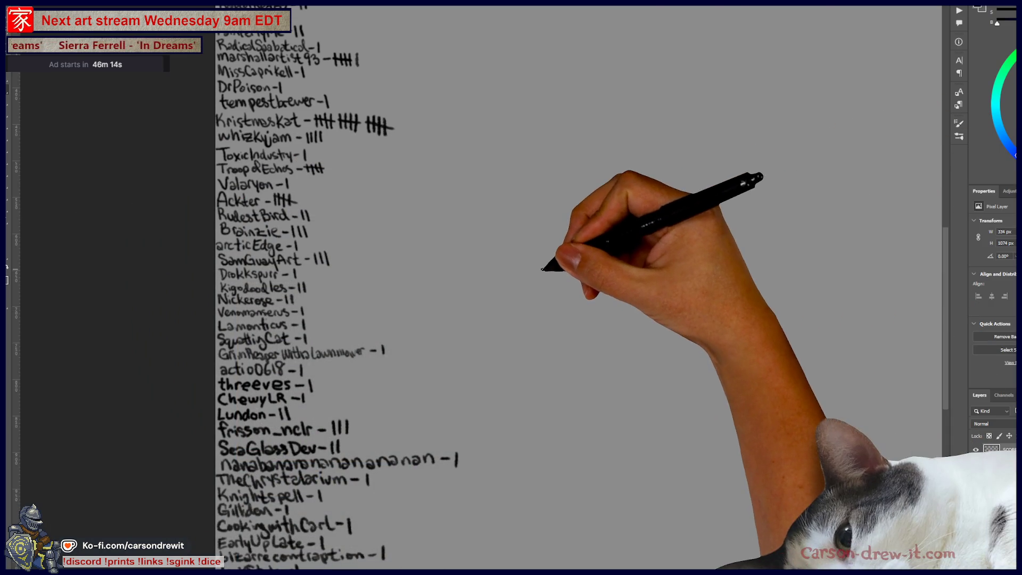
- Scroll up to the SCORES heading and add a tally to the fourth player's row
scroll(525, 376, "down", 8)
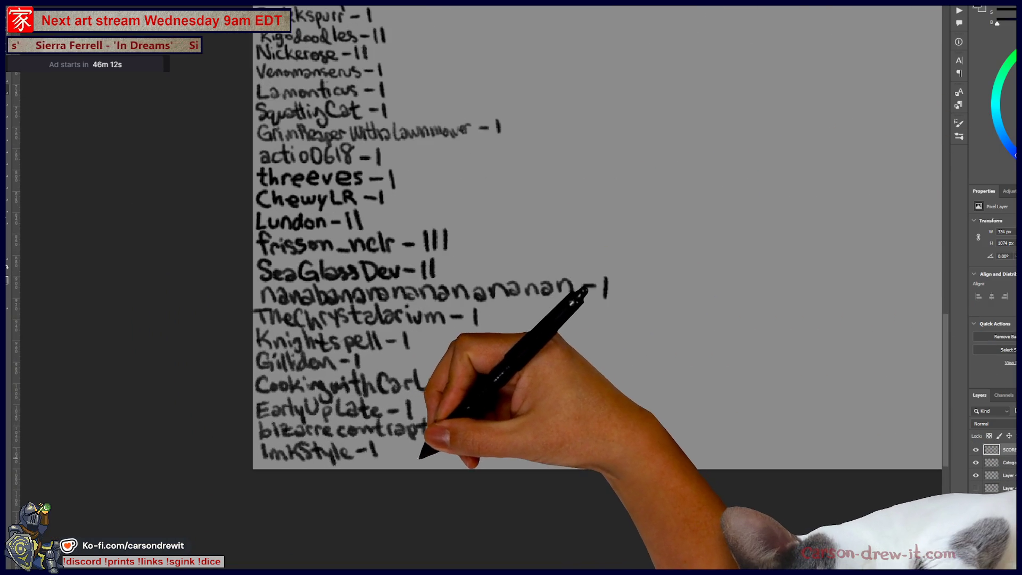
scroll(512, 399, "up", 5)
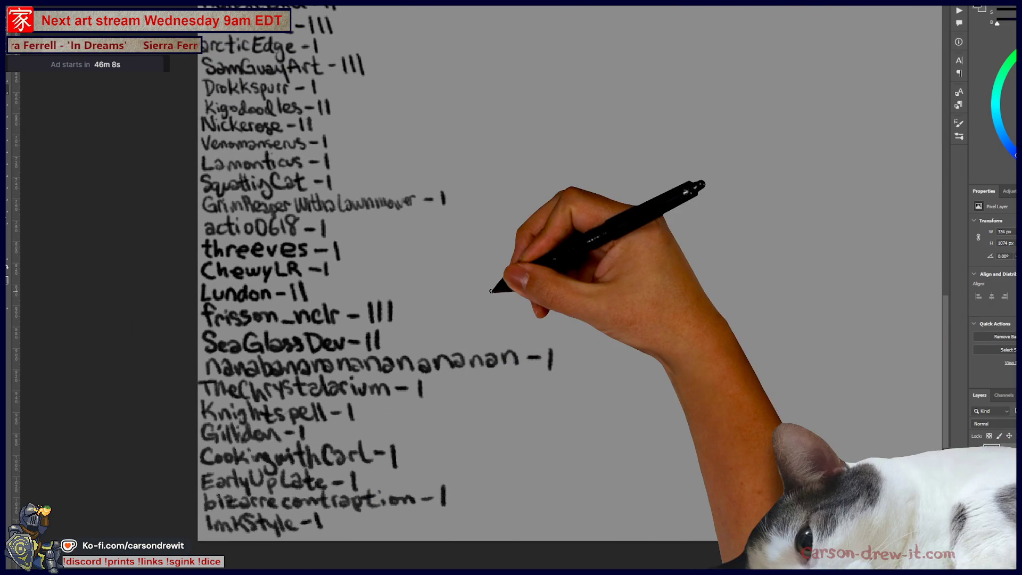
scroll(477, 290, "up", 2)
scroll(477, 290, "up", 4)
scroll(484, 247, "up", 2)
scroll(529, 183, "up", 8)
scroll(529, 434, "up", 3)
scroll(549, 263, "up", 5)
scroll(564, 346, "up", 2)
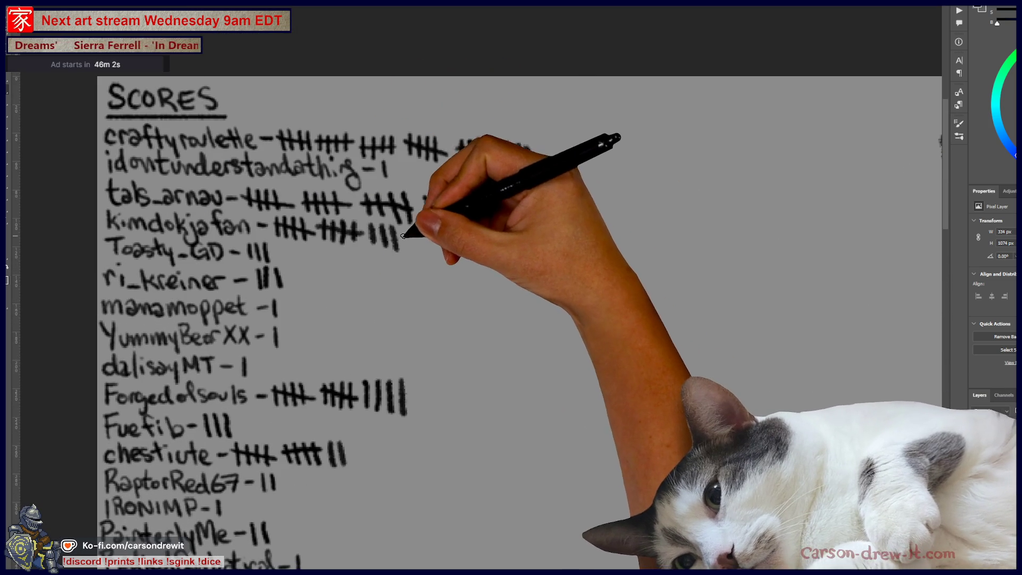
mouse_move(367, 230)
left_mouse_down()
mouse_move(415, 235)
mouse_move(425, 250)
left_mouse_up()
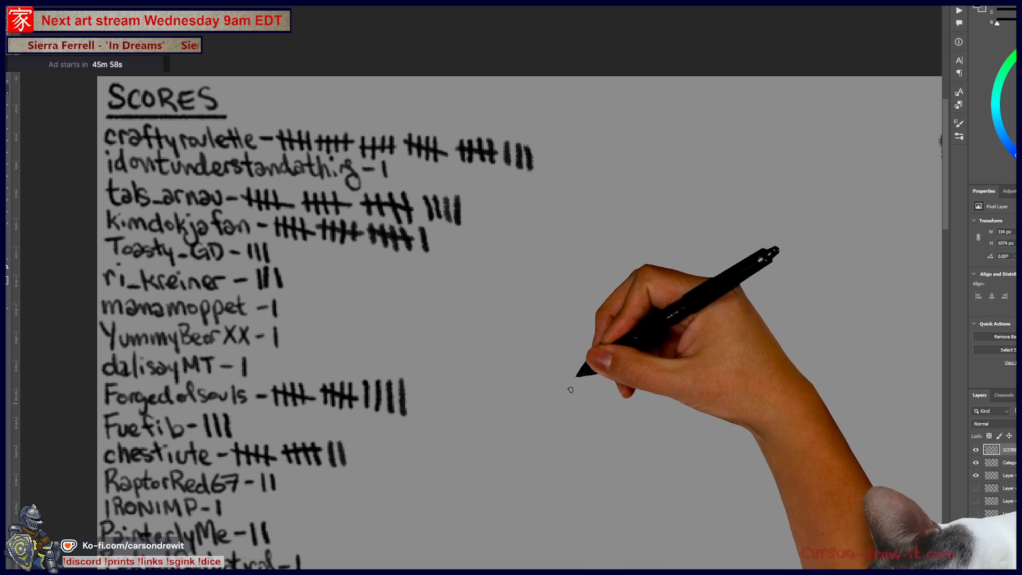
- View the whole score list and doodles, then switch to the card illustration document
scroll(564, 413, "down", 2)
left_click_drag(566, 331, 373, 201)
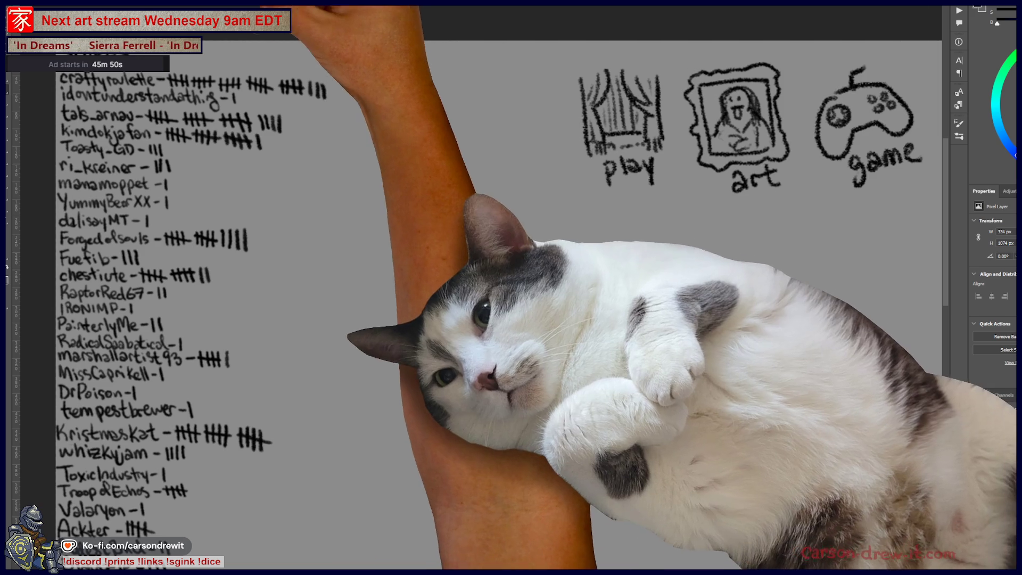
key("ctrl+Tab")
- Exit Quick Mask and zoom out until the whole helmet figure is in view
left_click_drag(745, 373, 655, 303)
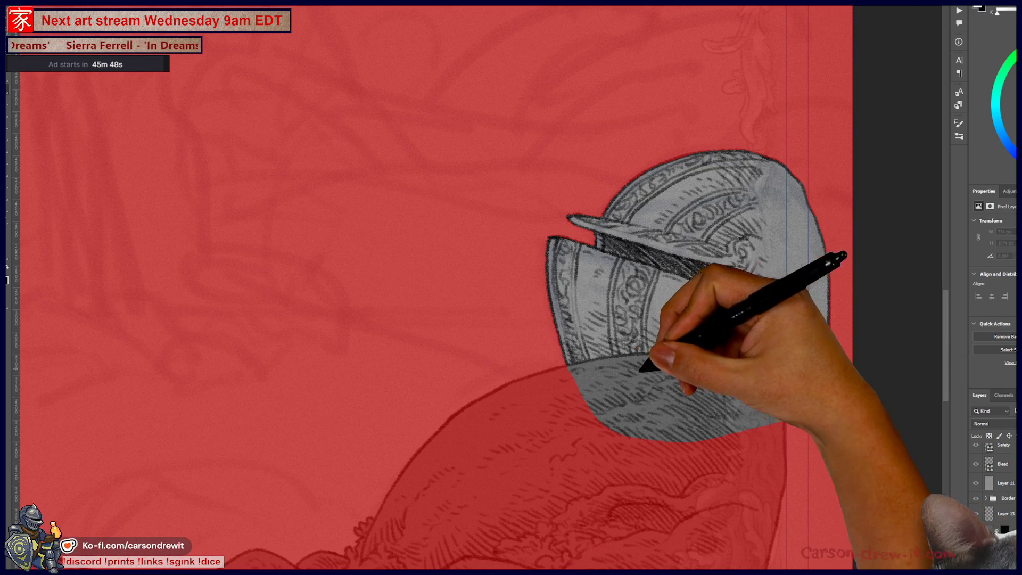
key("ctrl+minus")
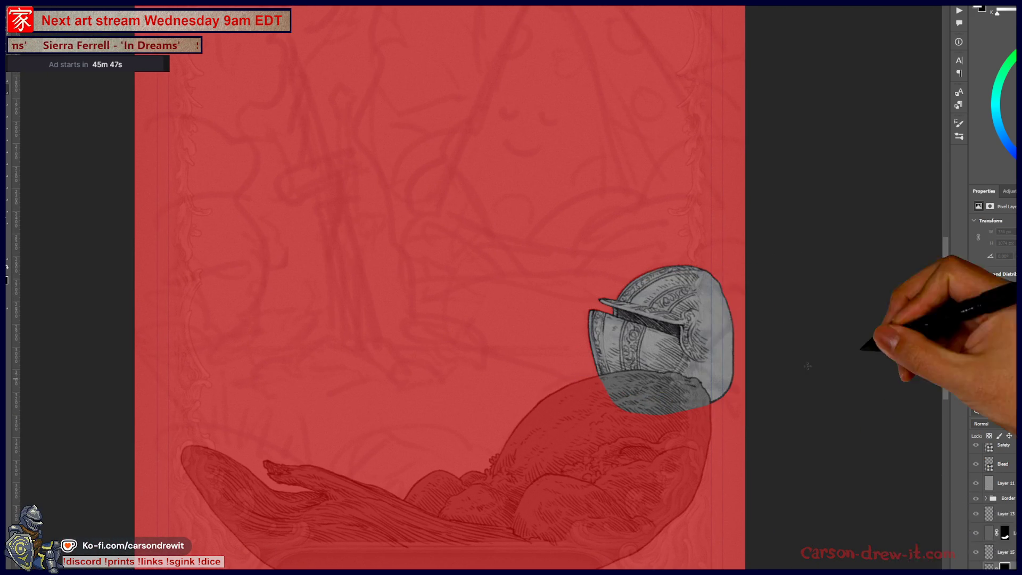
key("q")
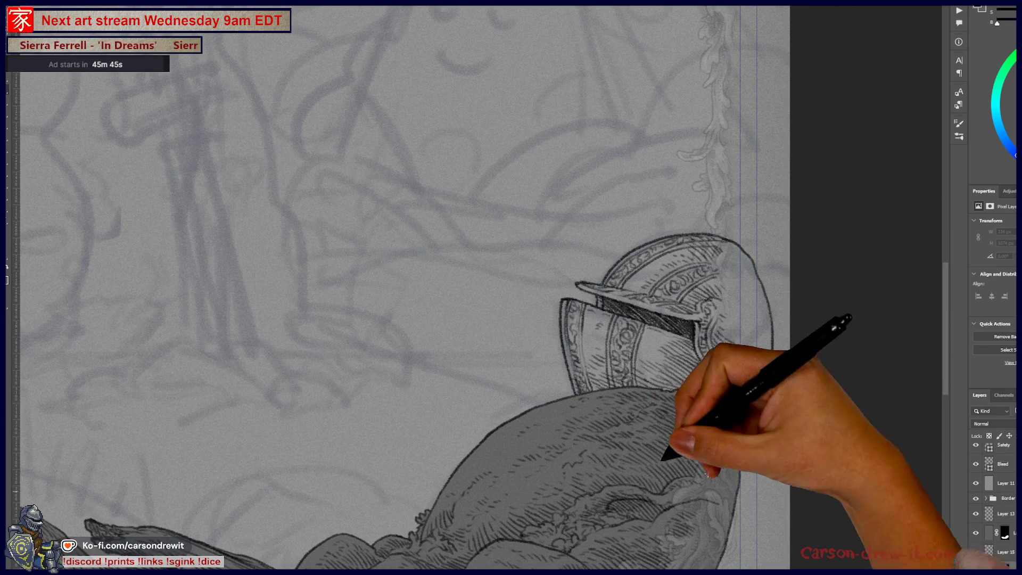
key("ctrl+minus")
left_click_drag(537, 415, 663, 415)
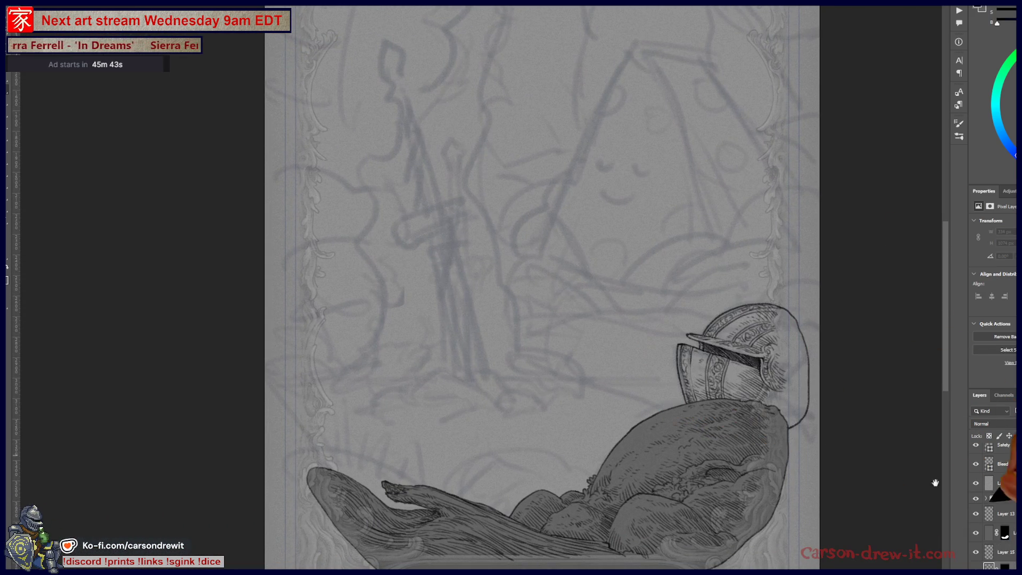
- Fill the helmet area with grey, then select Layer 12 and add a new layer
key("alt+BackSpace")
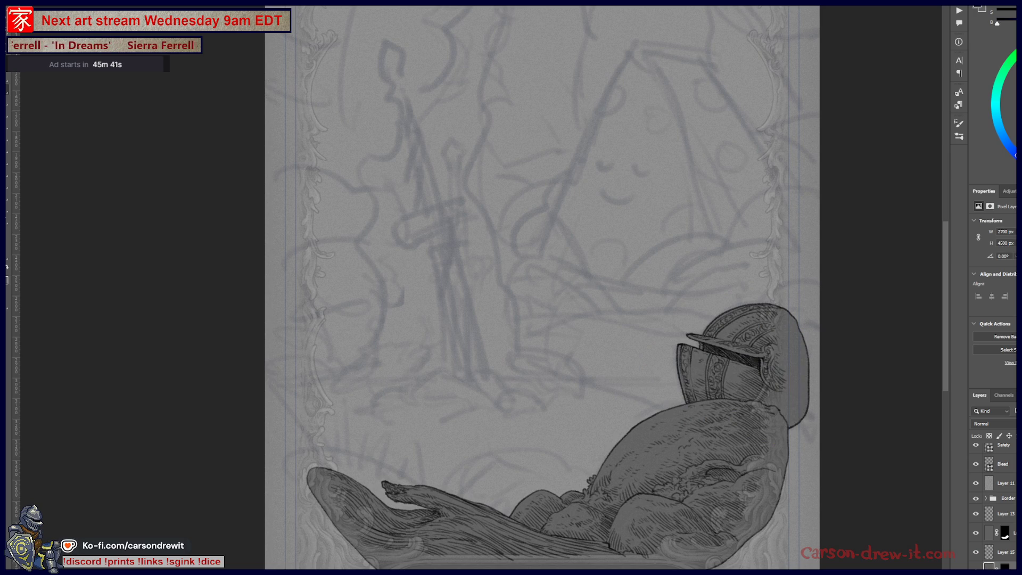
scroll(1012, 561, "down", 2)
left_click(1003, 552)
key("ctrl+shift+alt+n")
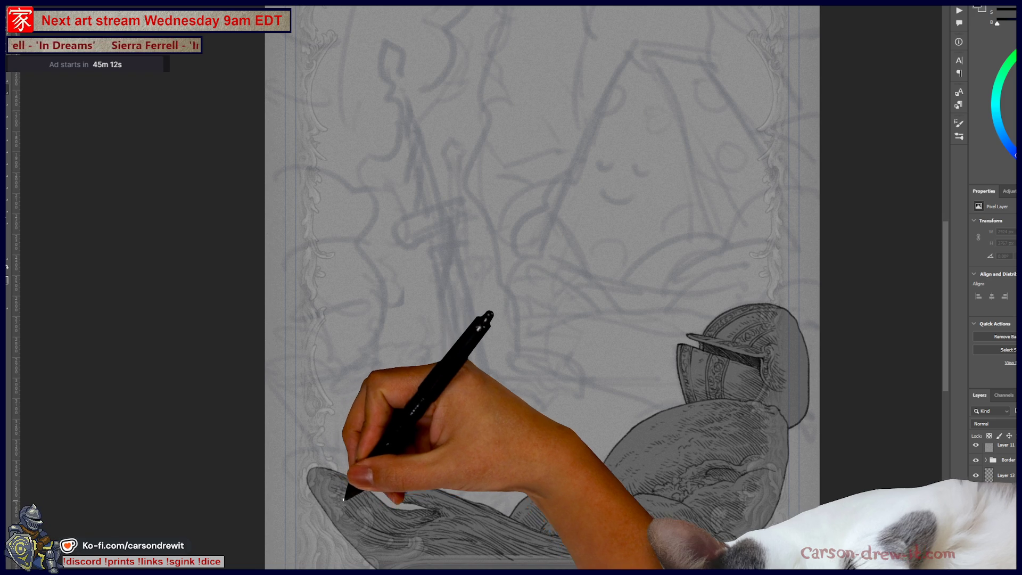
scroll(503, 463, "up", 2)
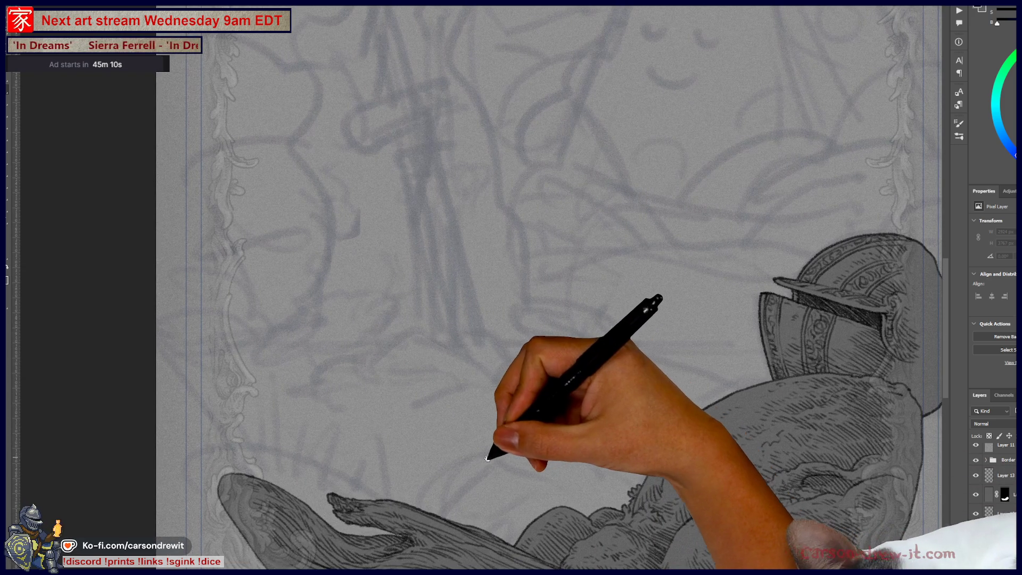
- Ink the hooked, three-lobed outline of the twisted sword grip over the sketched hilt
left_click_drag(530, 225, 615, 318)
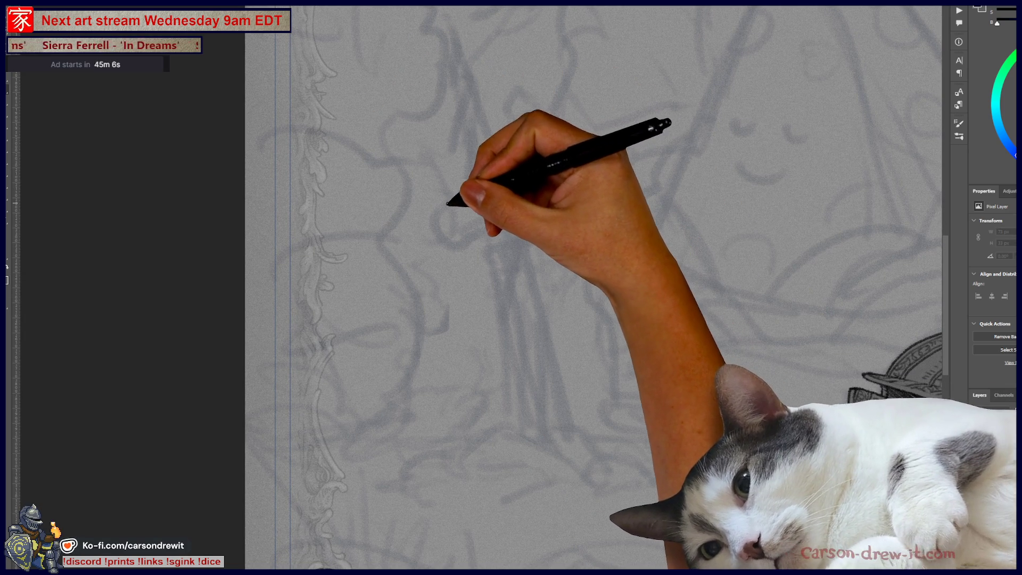
left_click_drag(466, 200, 468, 225)
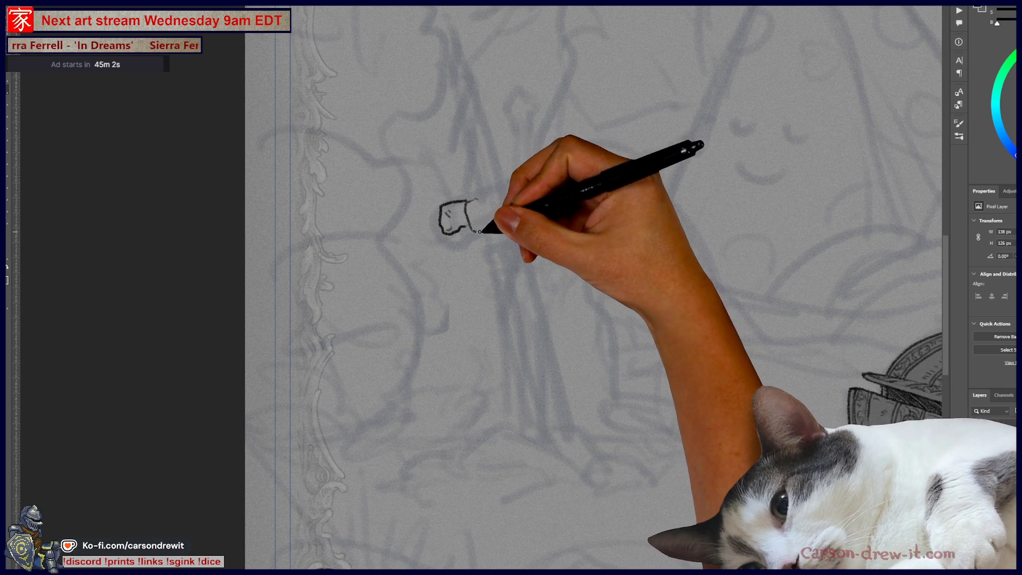
left_click_drag(475, 231, 485, 212)
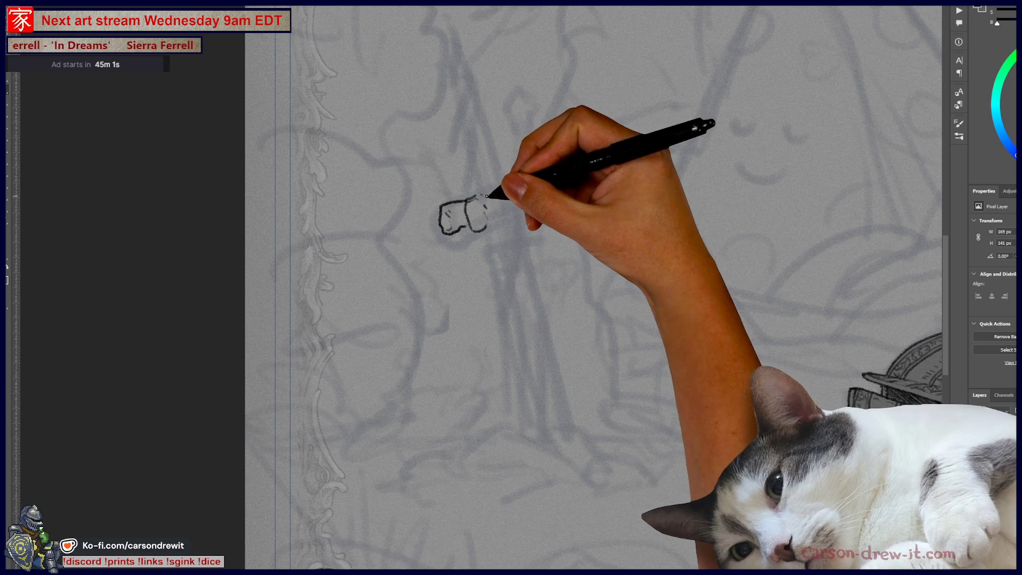
left_click_drag(496, 216, 504, 190)
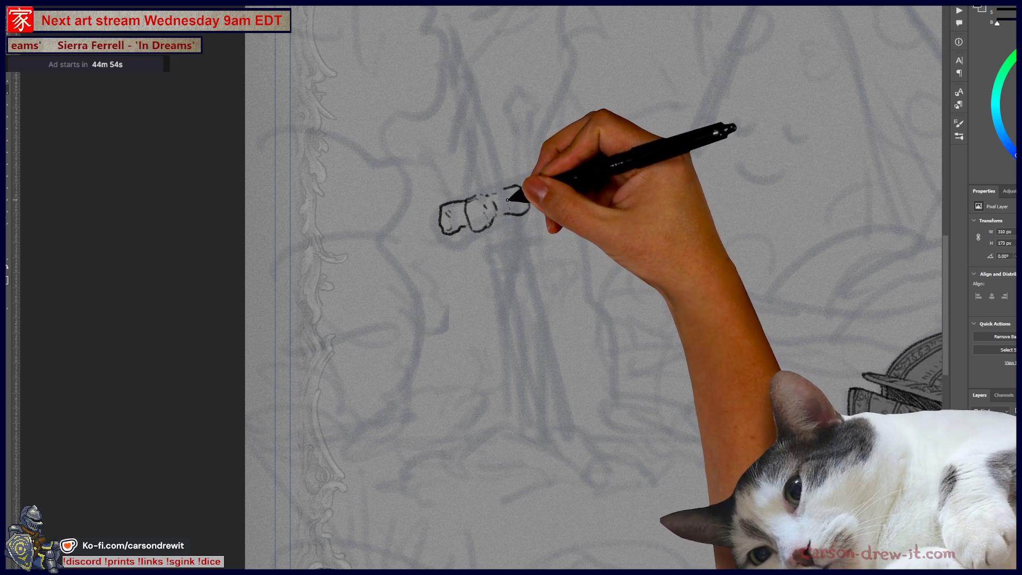
mouse_move(498, 202)
left_mouse_down()
mouse_move(513, 193)
mouse_move(518, 208)
left_mouse_up()
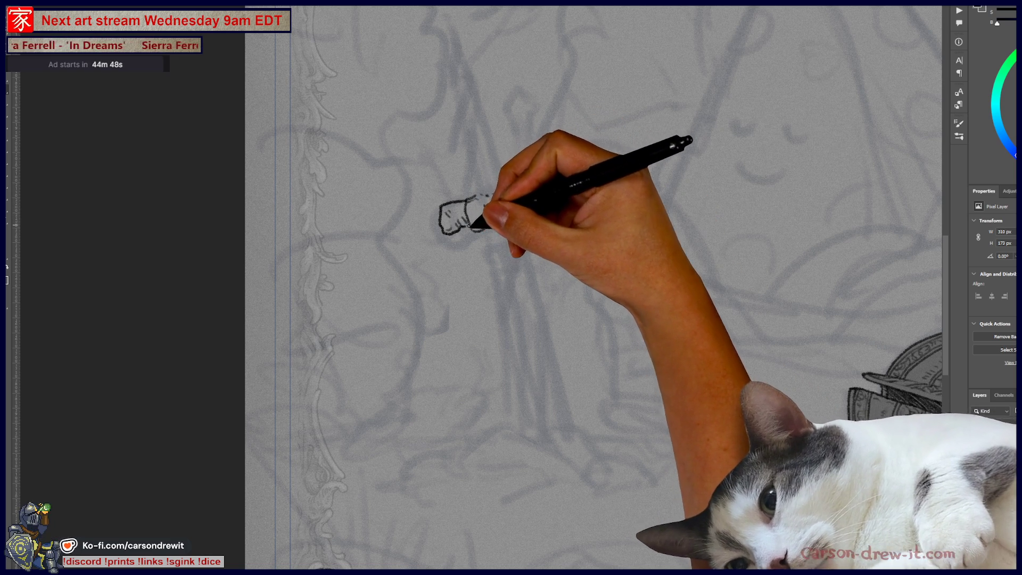
- Shift the right section of the inked grip into place and recentre the canvas on it
key("ctrl")
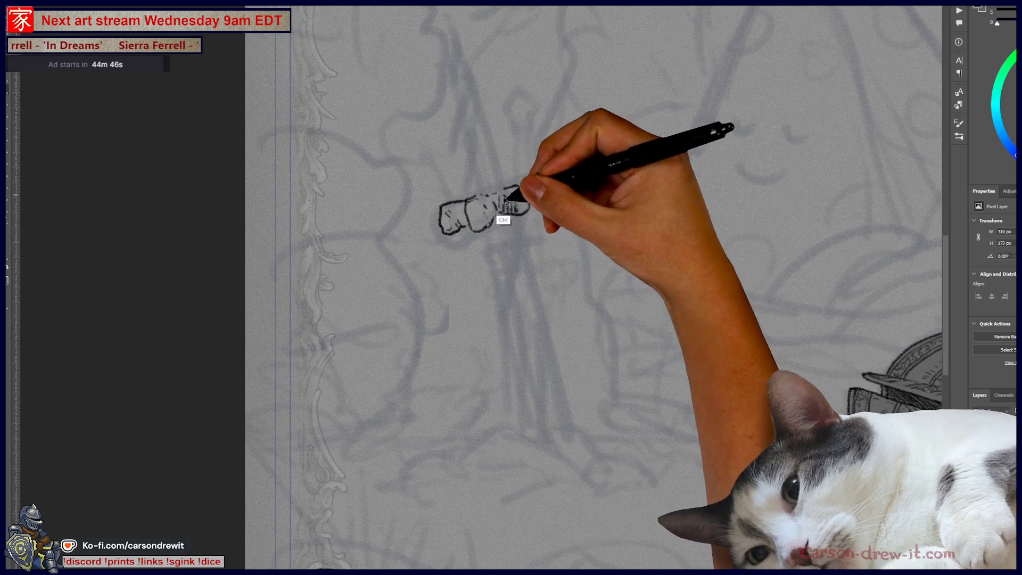
left_click_drag(519, 213, 500, 202)
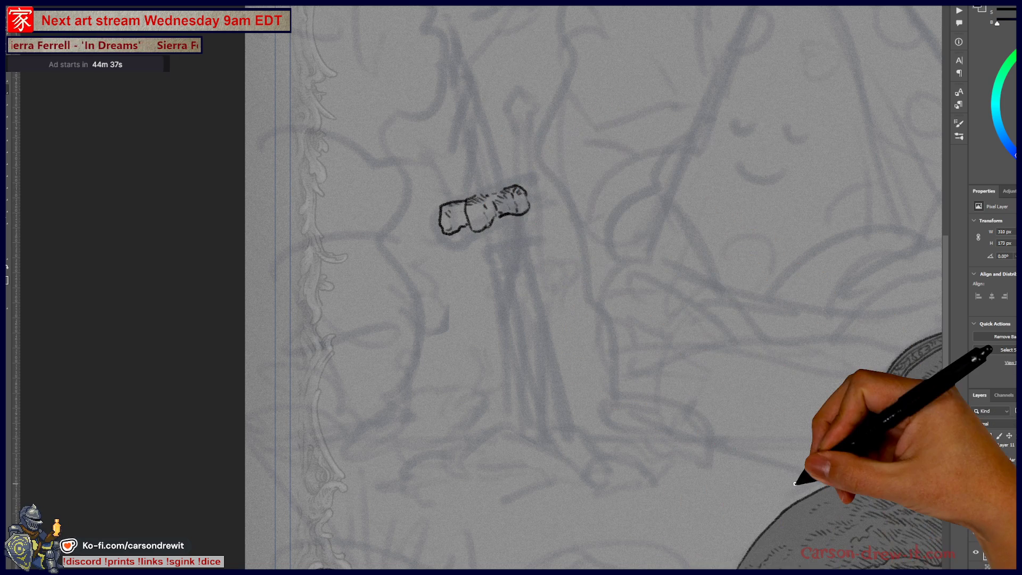
left_click_drag(684, 358, 760, 308)
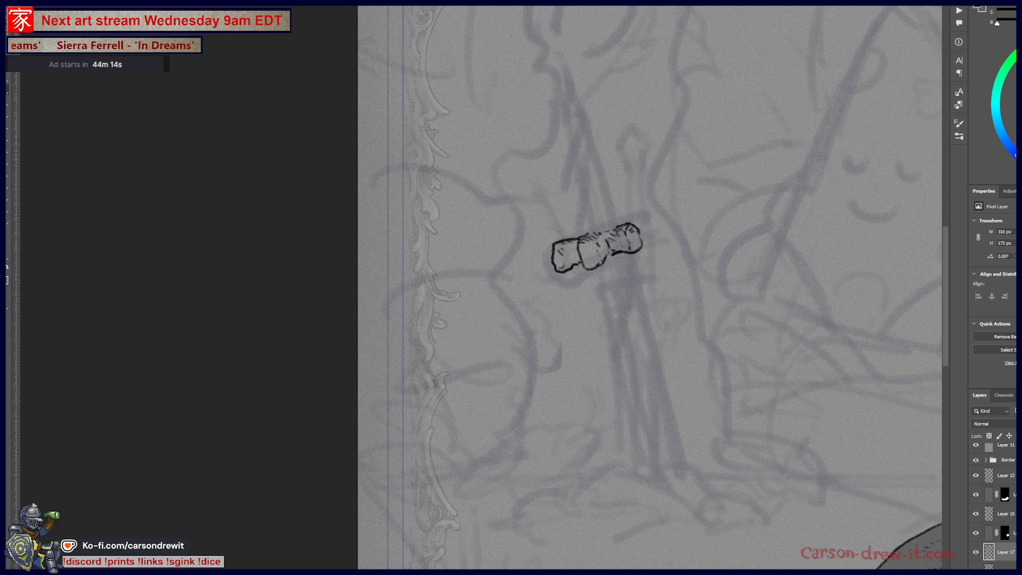
- Rework the grip's ink strokes, adding hatching and loop marks at its right end
mouse_move(633, 240)
left_mouse_down()
mouse_move(567, 267)
mouse_move(633, 244)
mouse_move(556, 250)
mouse_move(582, 252)
left_mouse_up()
left_click_drag(603, 260, 637, 228)
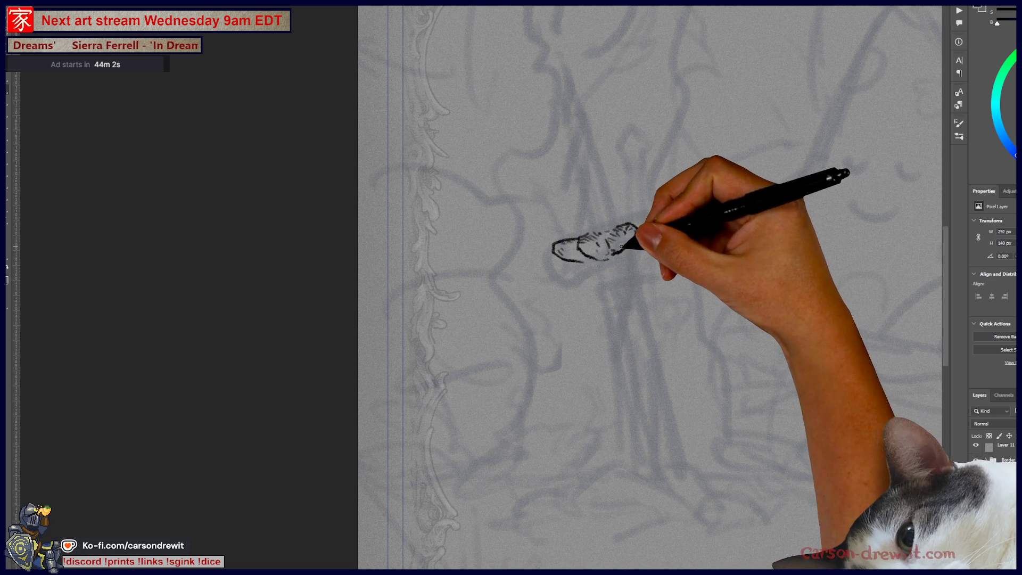
mouse_move(637, 227)
left_mouse_down()
mouse_move(617, 240)
mouse_move(637, 227)
left_mouse_up()
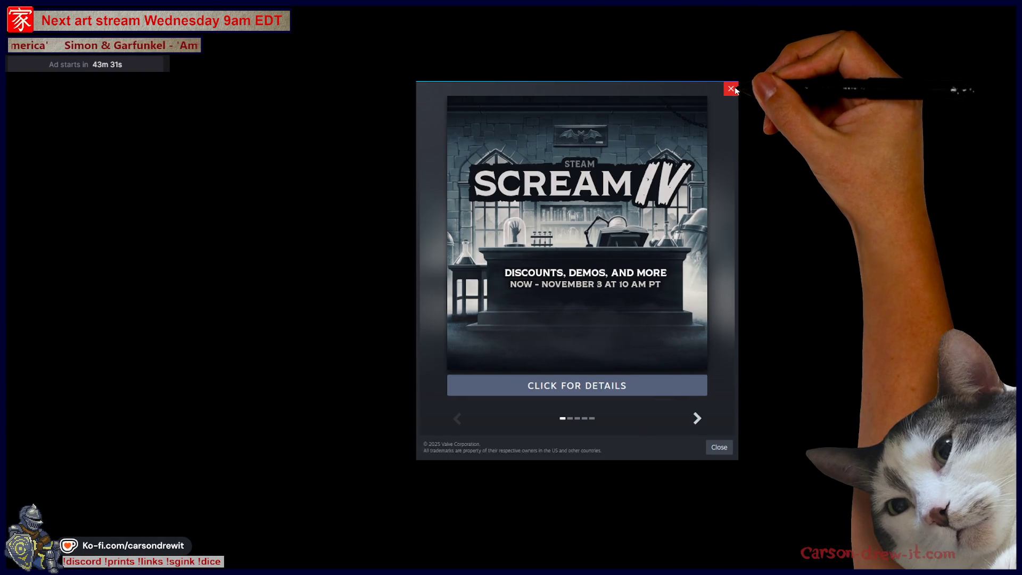
- Close the popup and browse the library pages, ending on the Dice With Death page
left_click(727, 86)
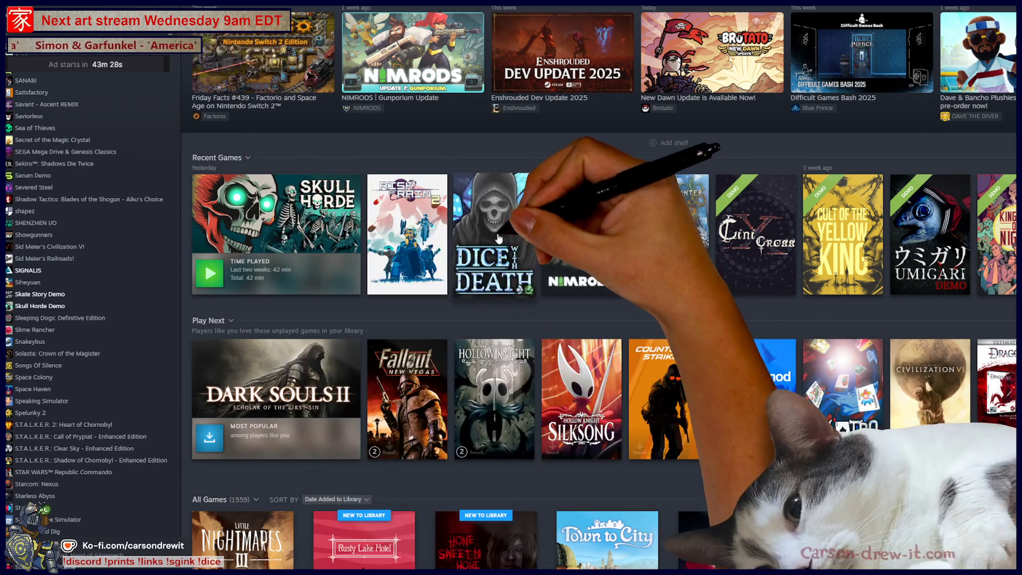
left_click(516, 248)
key("alt+Left")
left_click(330, 243)
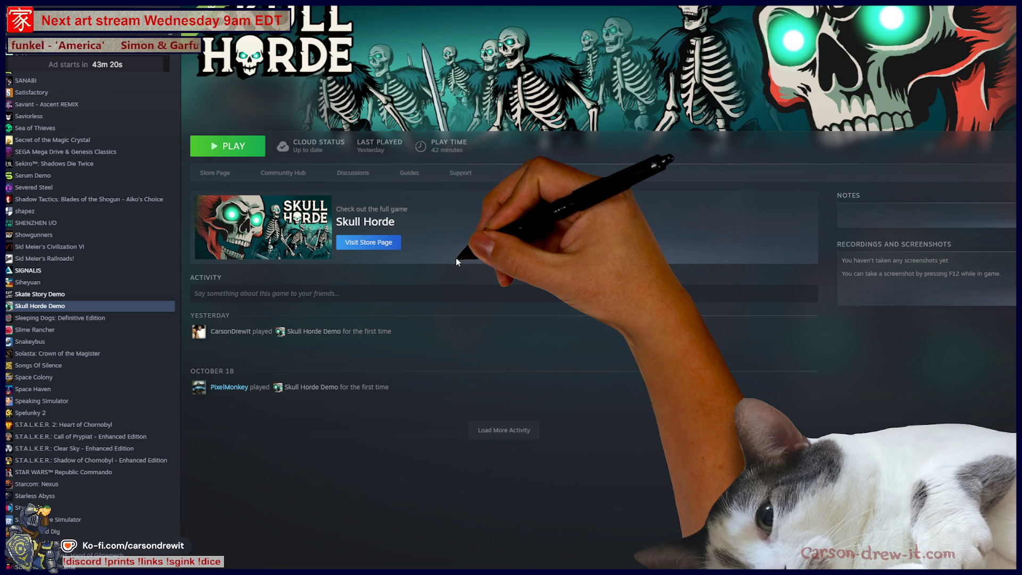
key("alt+Left")
left_click(505, 209)
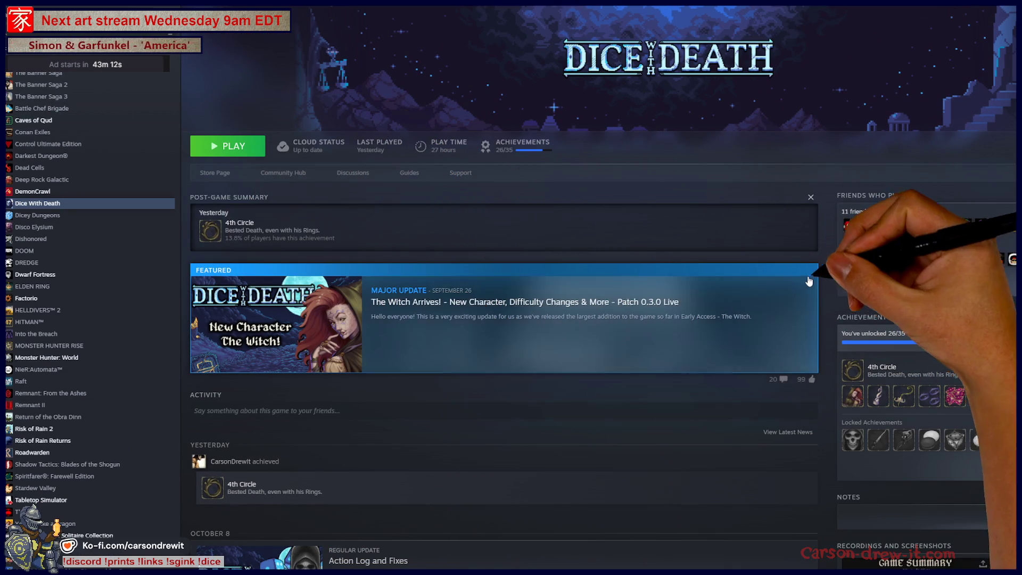
- View the Game Summary screenshot full size, then close it and scroll back to the top
scroll(952, 309, "down", 5)
left_click(951, 336)
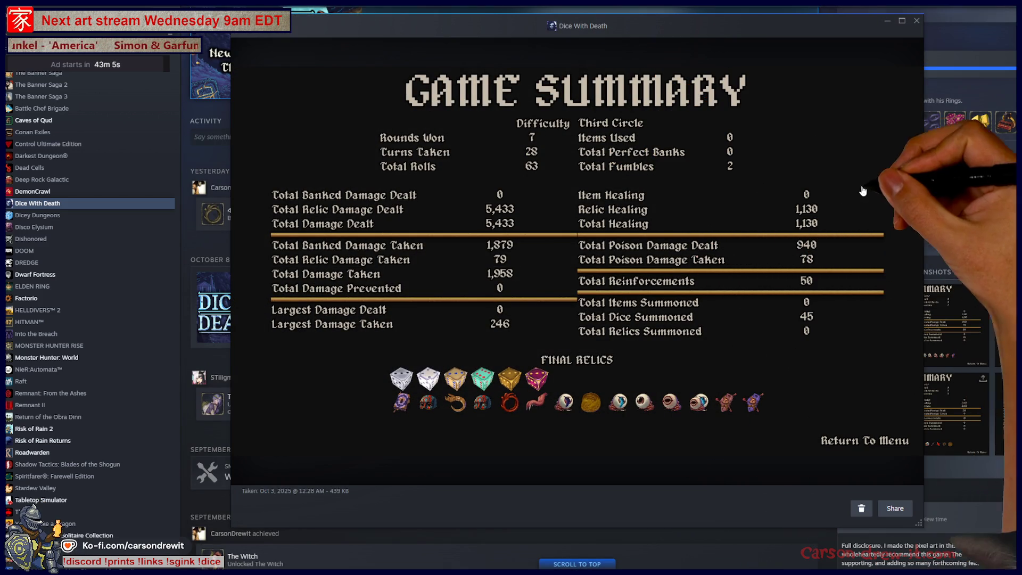
left_click(993, 358)
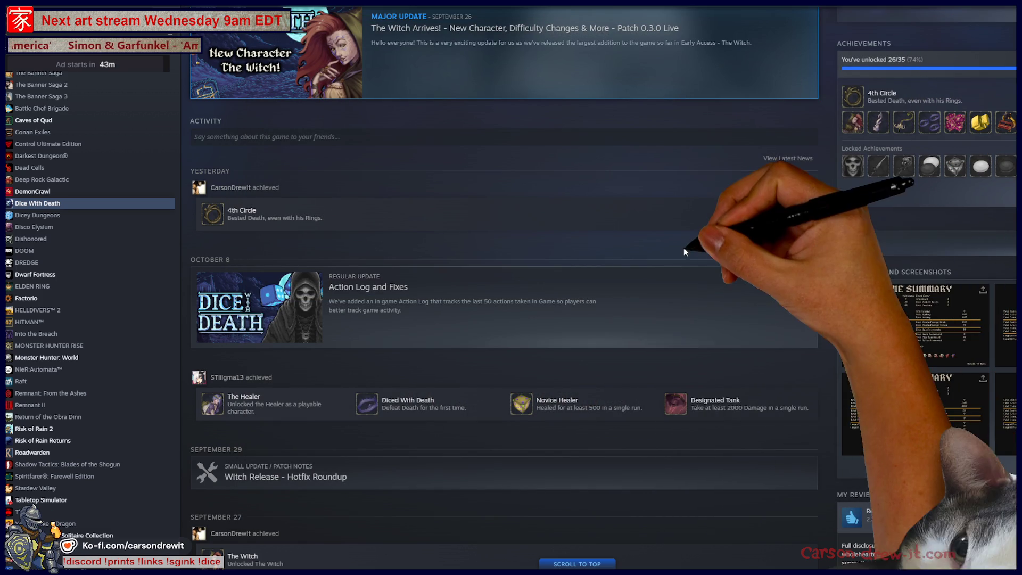
scroll(686, 298, "up", 4)
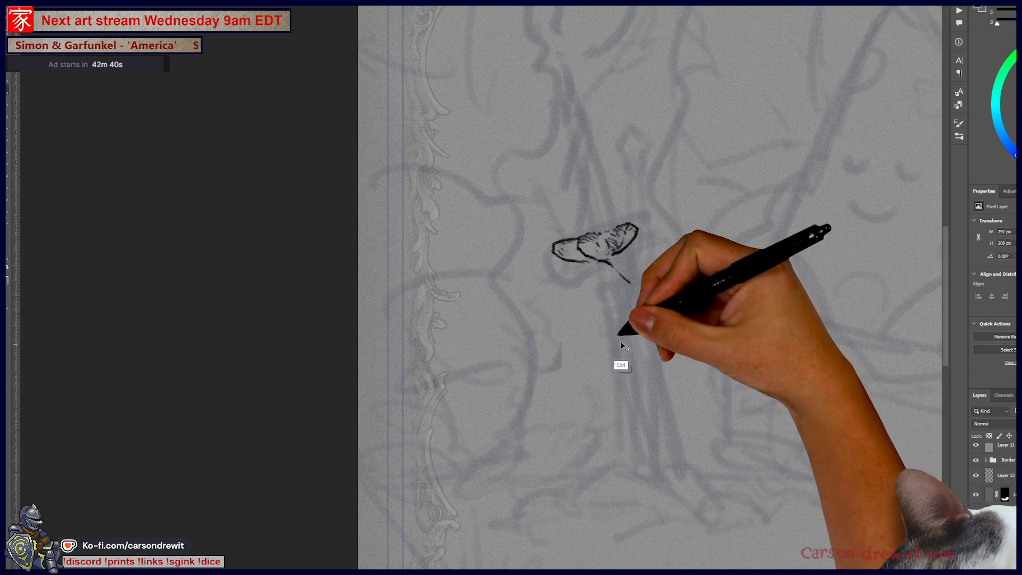
- Undo the stray tail and settle the long left blade line running down from the grip
key("ctrl+z")
left_click_drag(599, 266, 662, 434)
key("ctrl+z")
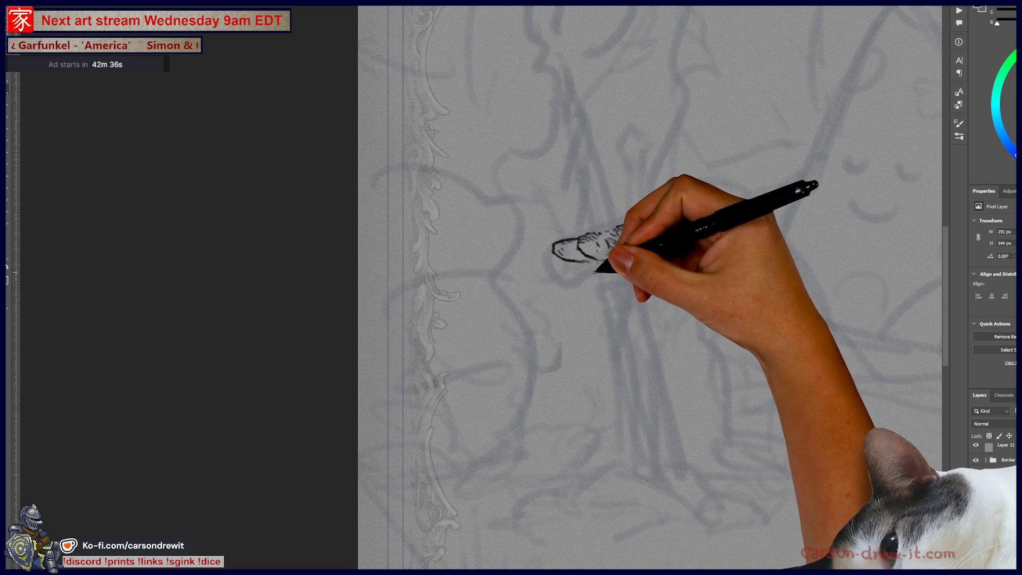
left_click_drag(592, 265, 653, 462)
key("ctrl+z")
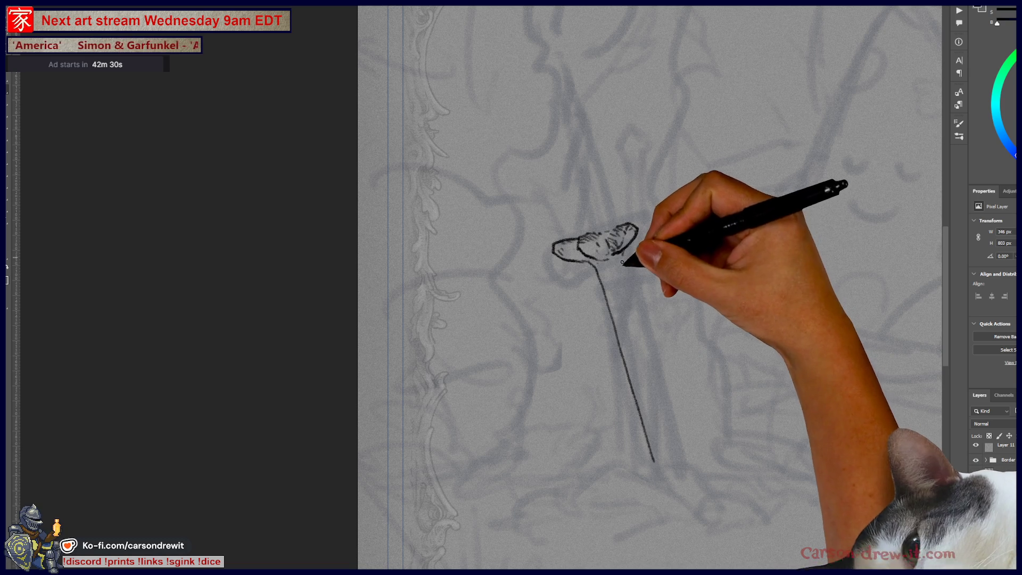
- Draw the second blade line to the bottom and outline the grip's right lobe joining it
left_click_drag(626, 293, 679, 462)
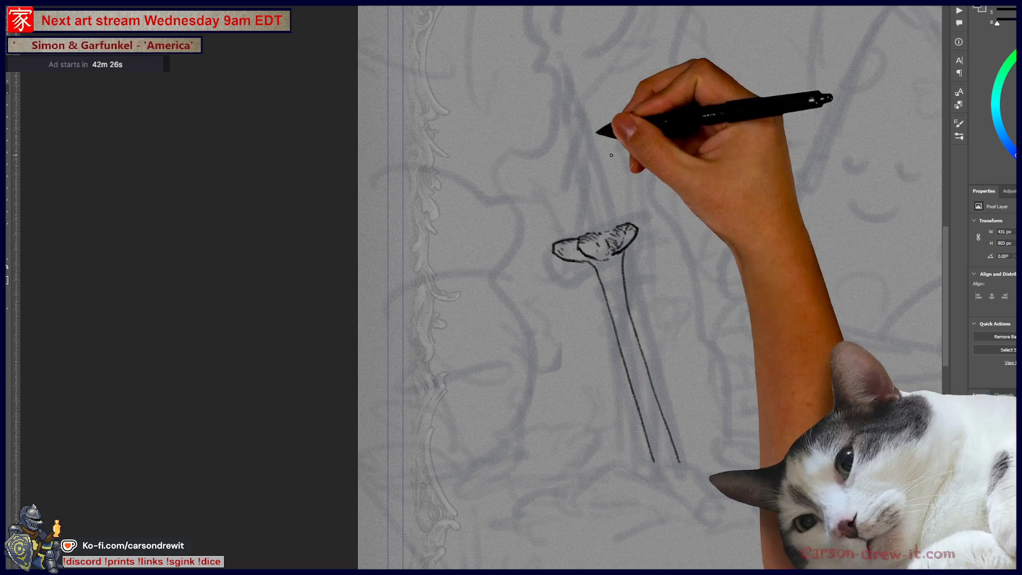
key("ctrl+z")
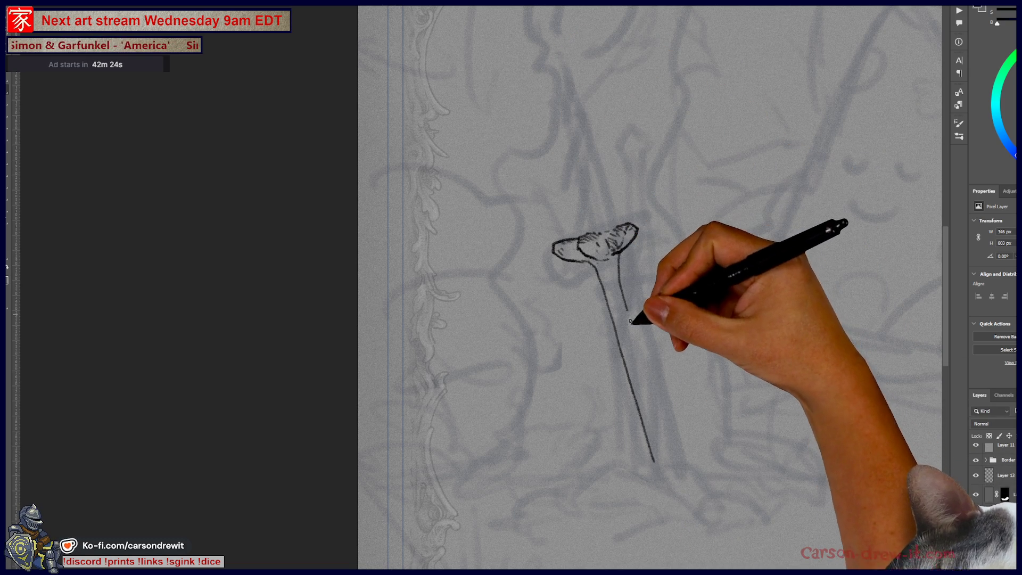
left_click_drag(619, 266, 650, 386)
left_click_drag(621, 266, 672, 461)
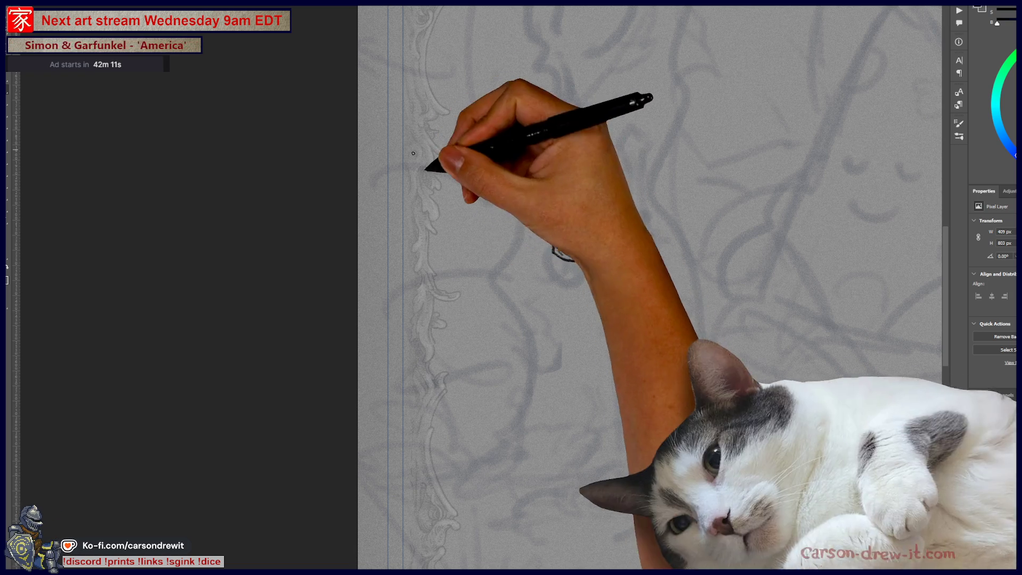
left_click_drag(634, 226, 622, 278)
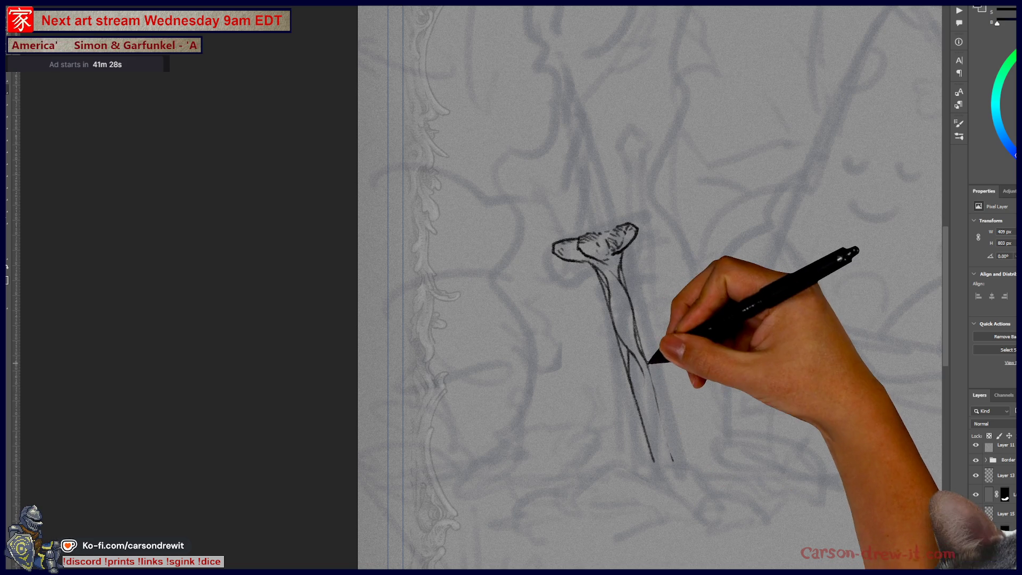
- Retrace the lower right blade line, then ink the grip's right-lobe outline and hatching
left_click_drag(666, 427, 673, 460)
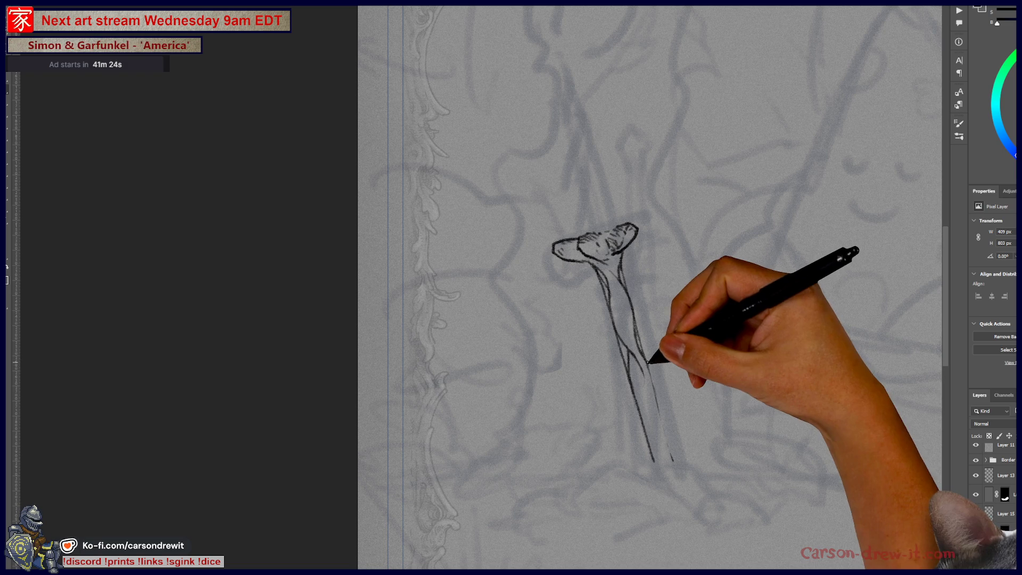
left_click_drag(660, 413, 672, 457)
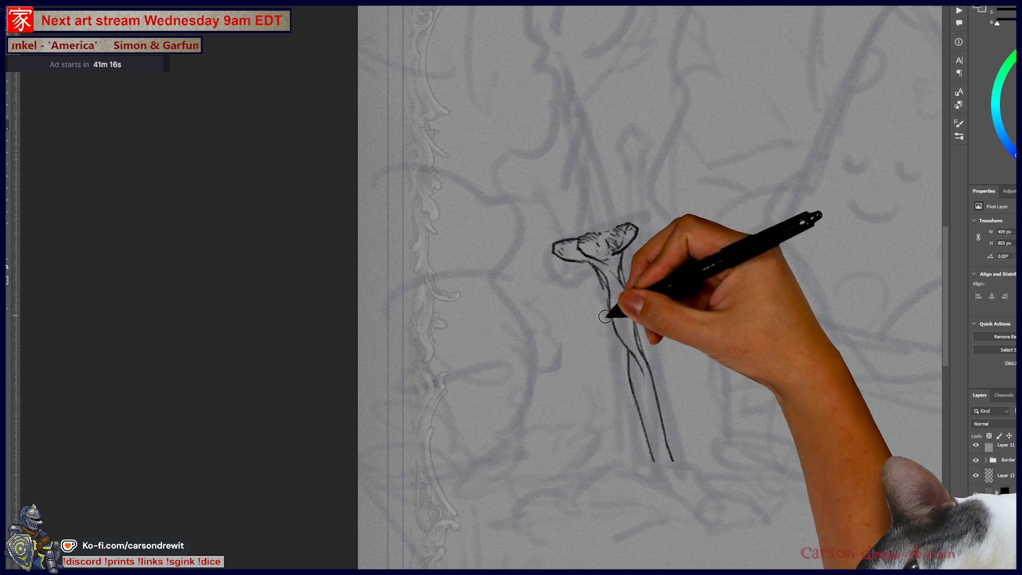
left_click_drag(612, 234, 626, 274)
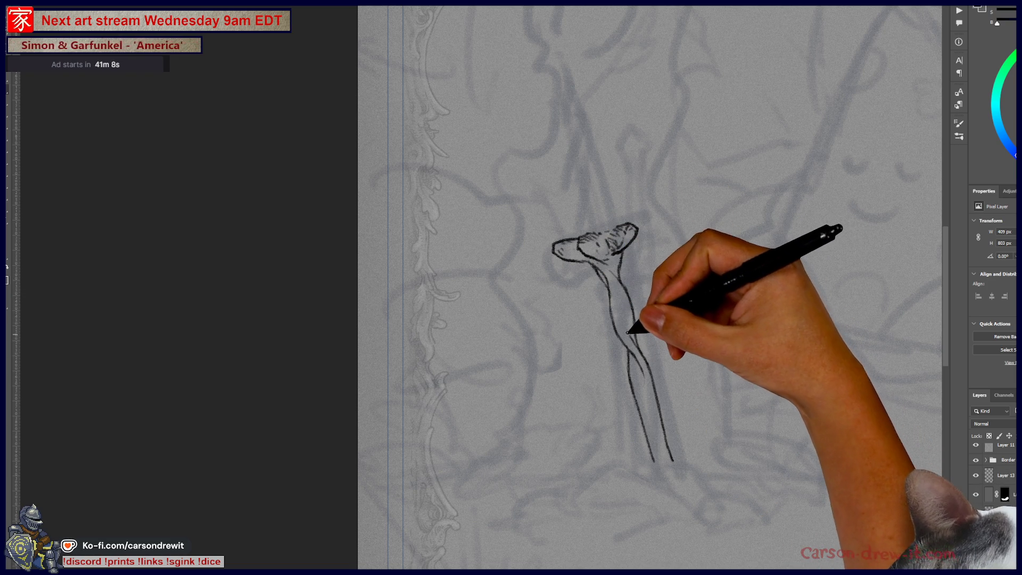
key("ctrl")
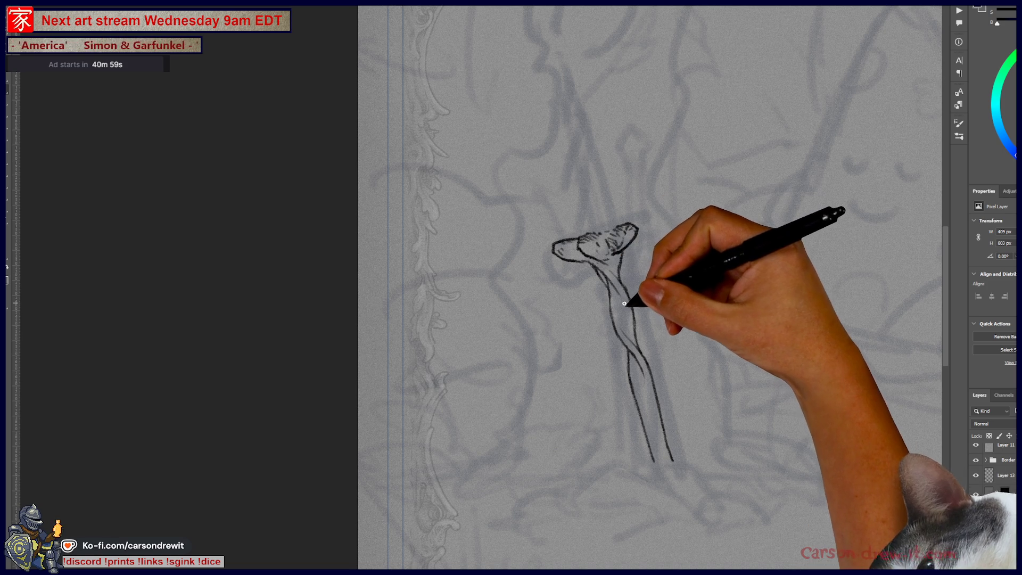
left_click_drag(622, 231, 612, 266)
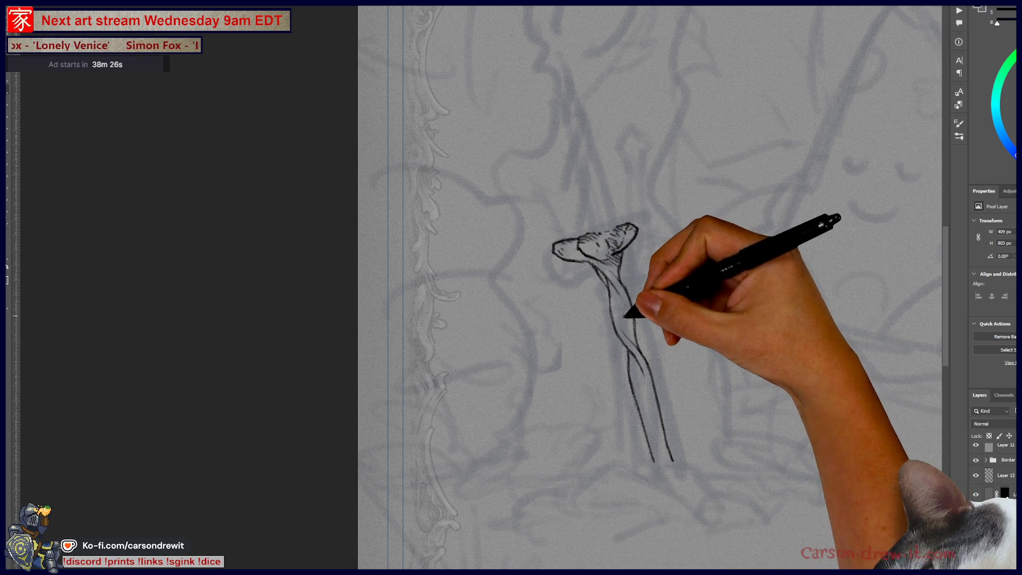
- Darken the shading under the flared pommel with a short ink stroke
left_click_drag(611, 291, 617, 268)
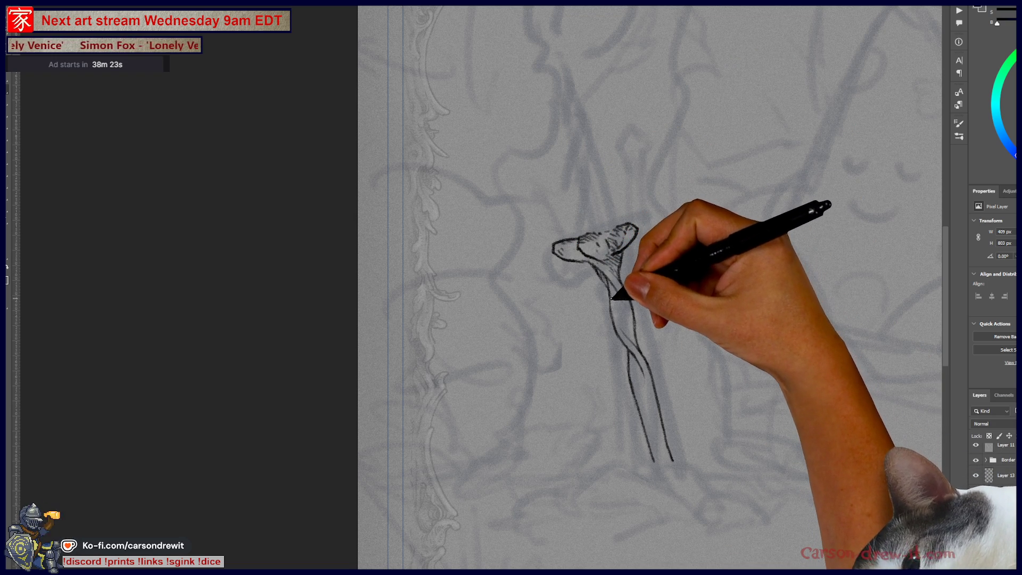
- Hatch the upper and lower twisted grip, ink the pommel's left tip, and reposition the view
left_click_drag(611, 290, 634, 367)
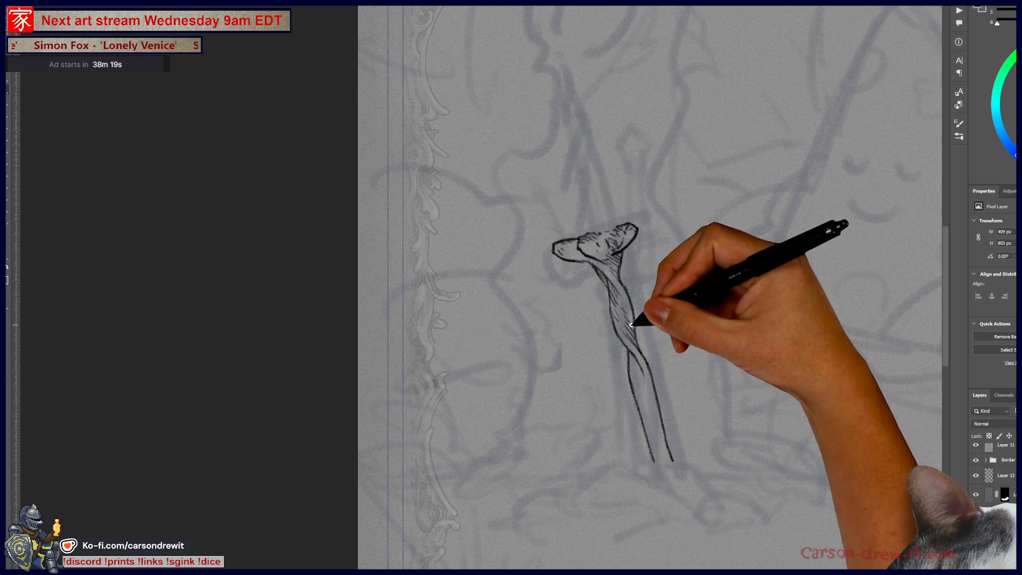
mouse_move(634, 367)
left_mouse_down()
mouse_move(668, 447)
mouse_move(652, 443)
mouse_move(663, 448)
mouse_move(661, 417)
left_mouse_up()
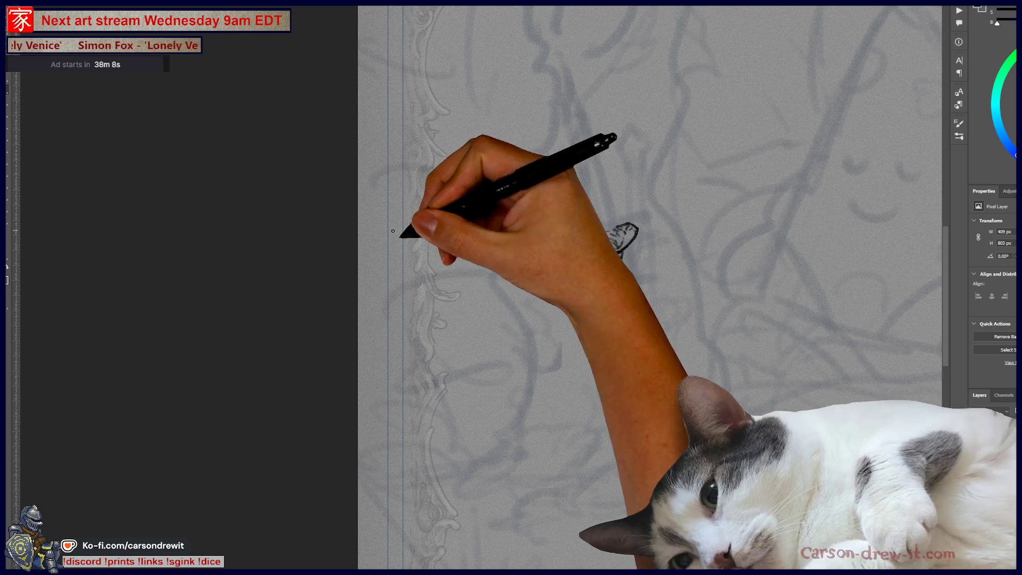
mouse_move(550, 244)
left_mouse_down()
mouse_move(583, 258)
mouse_move(622, 251)
mouse_move(627, 309)
left_mouse_up()
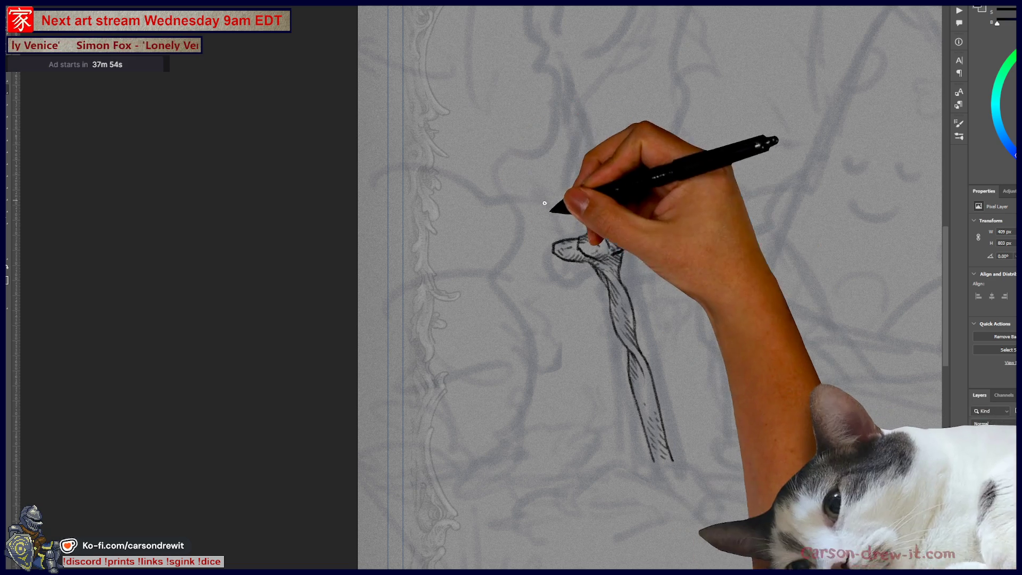
left_click_drag(611, 216, 648, 271)
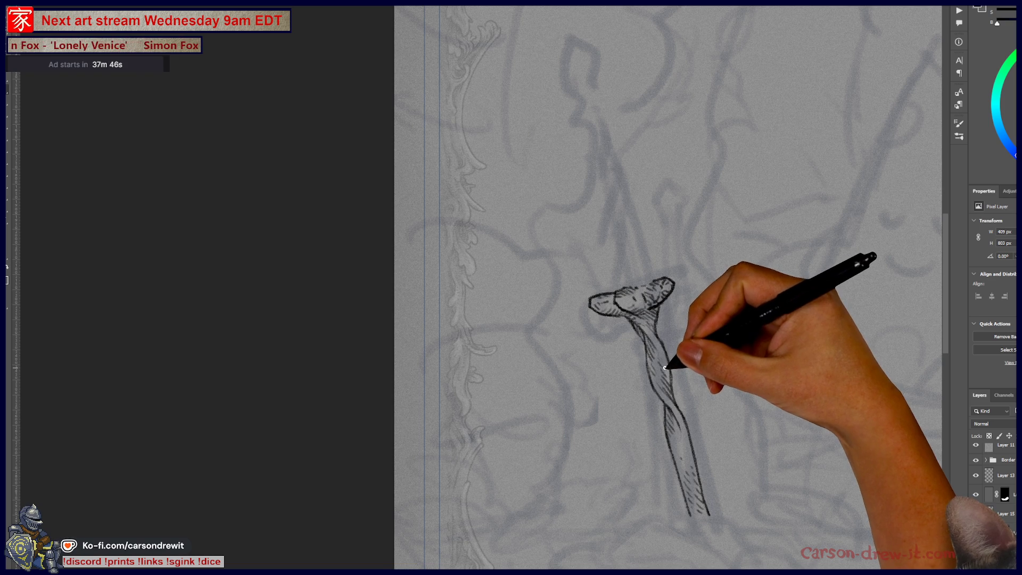
left_click_drag(663, 354, 638, 323)
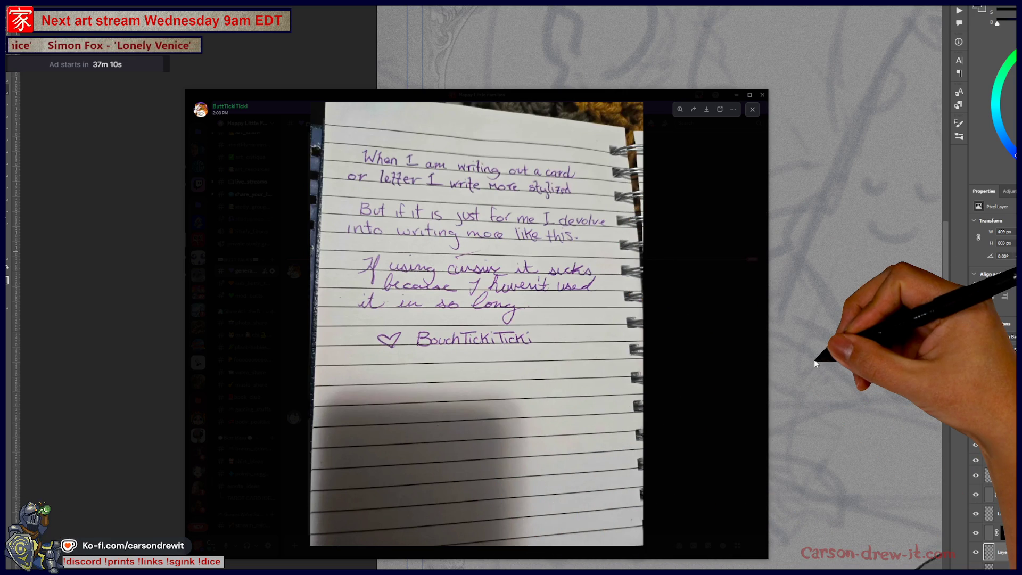
- Start the reMarkable app update, close the notebook photo, and open the Bingbong drawing enlarged
left_click(676, 346)
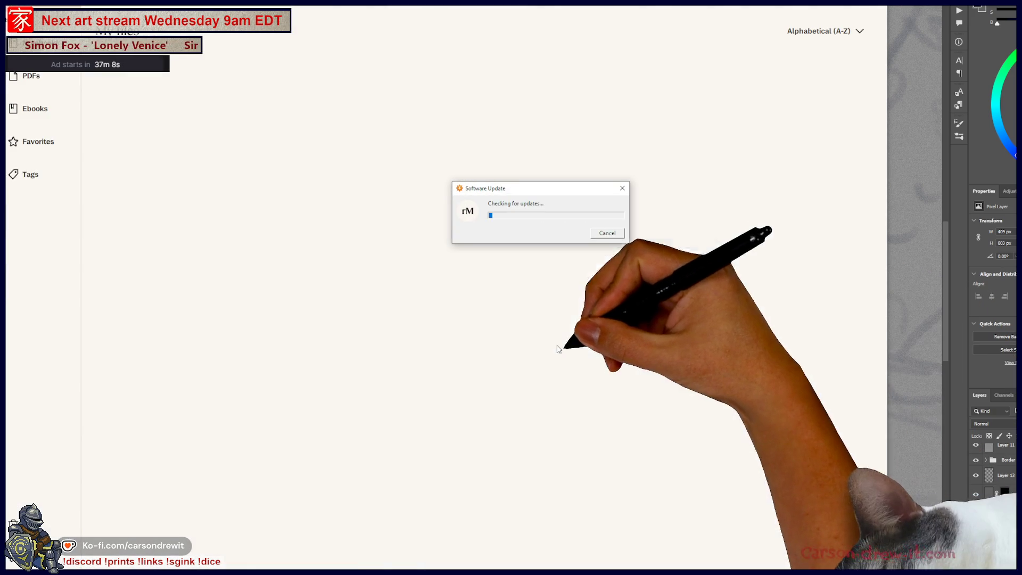
key("alt+Tab")
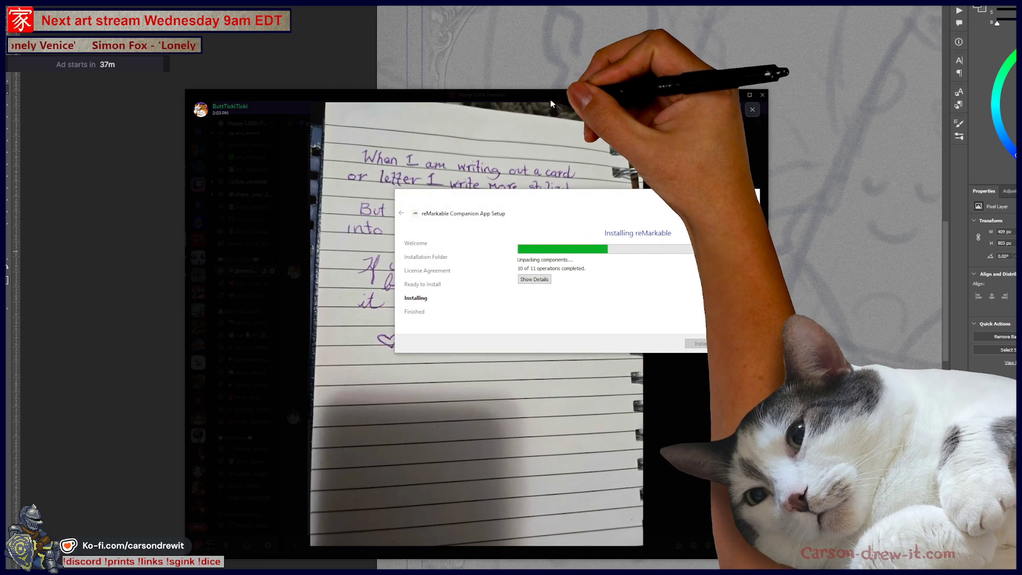
left_click(555, 99)
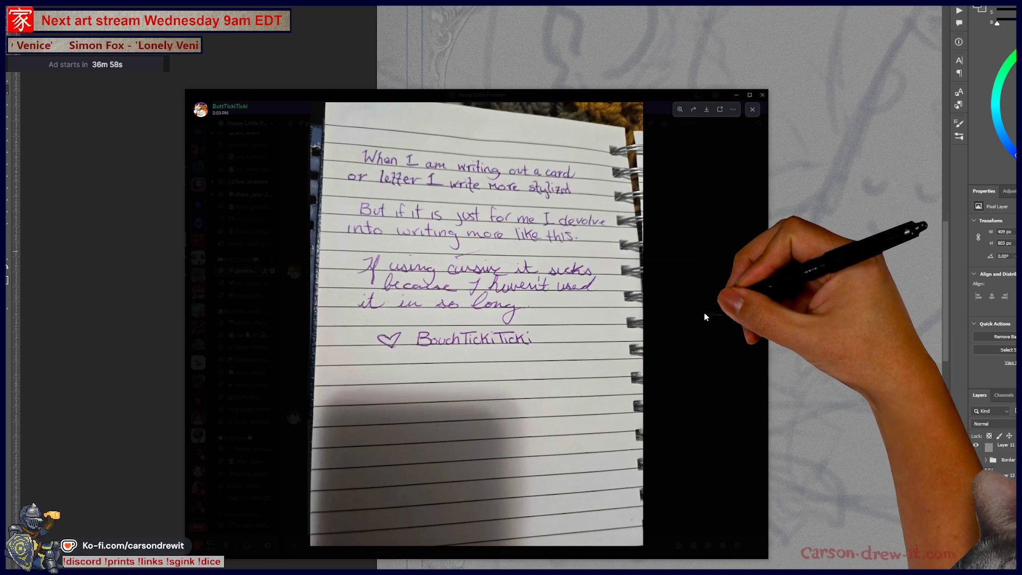
left_click(696, 315)
left_click(407, 468)
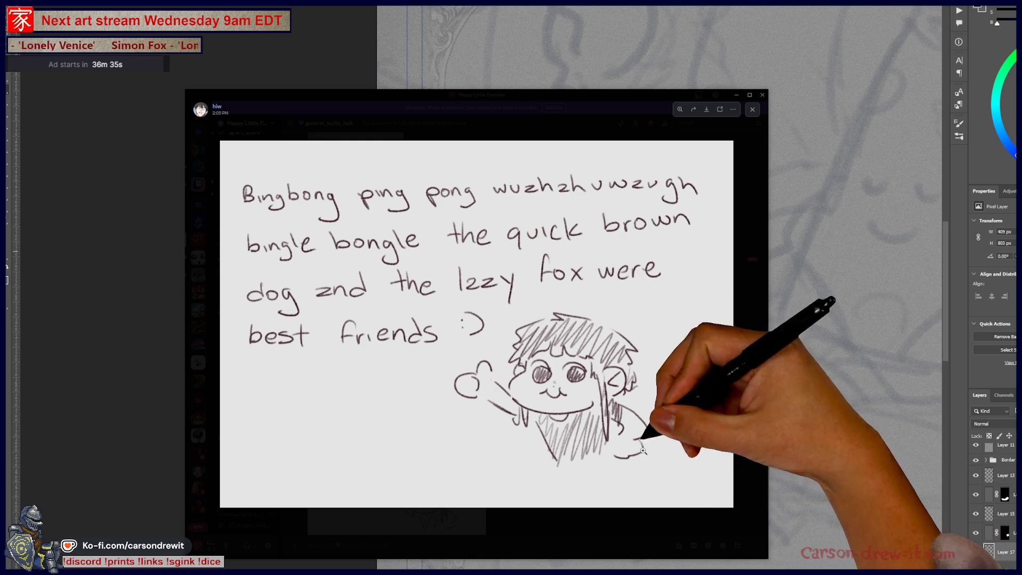
- Preview the 2:23 PM sketch, then add a 😂 reaction to the Bingbong drawing
left_click(738, 388)
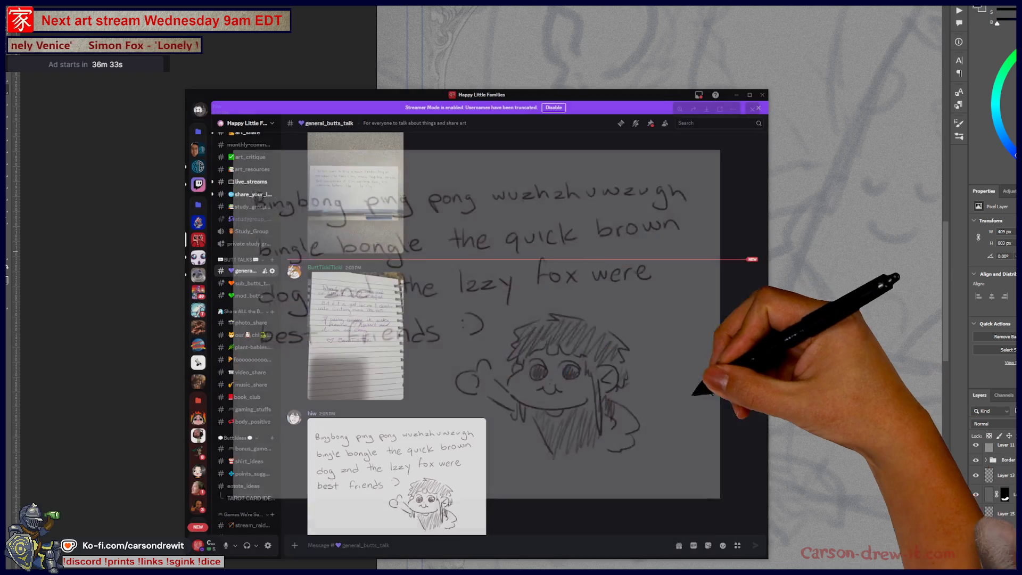
left_click(376, 455)
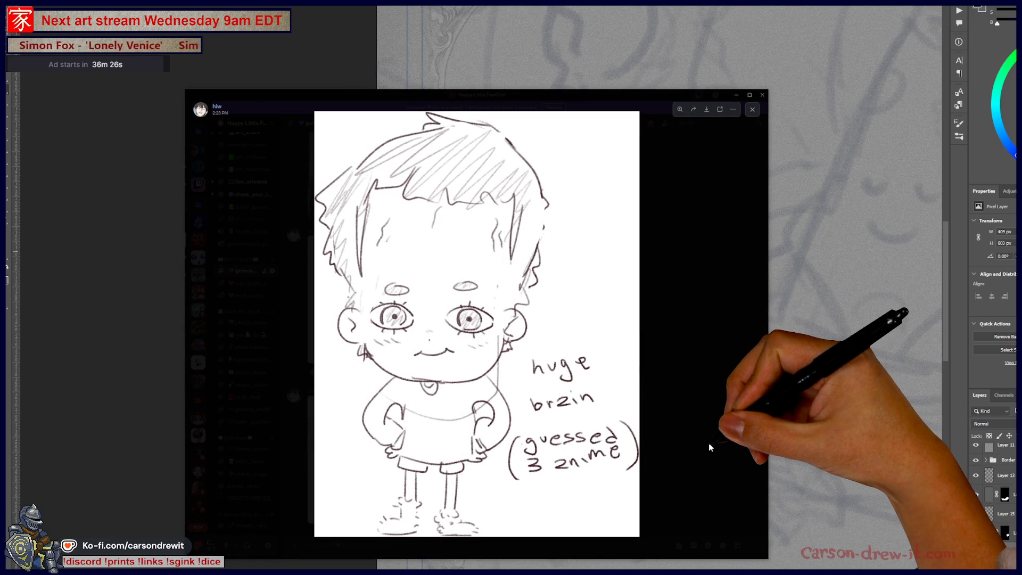
left_click(705, 471)
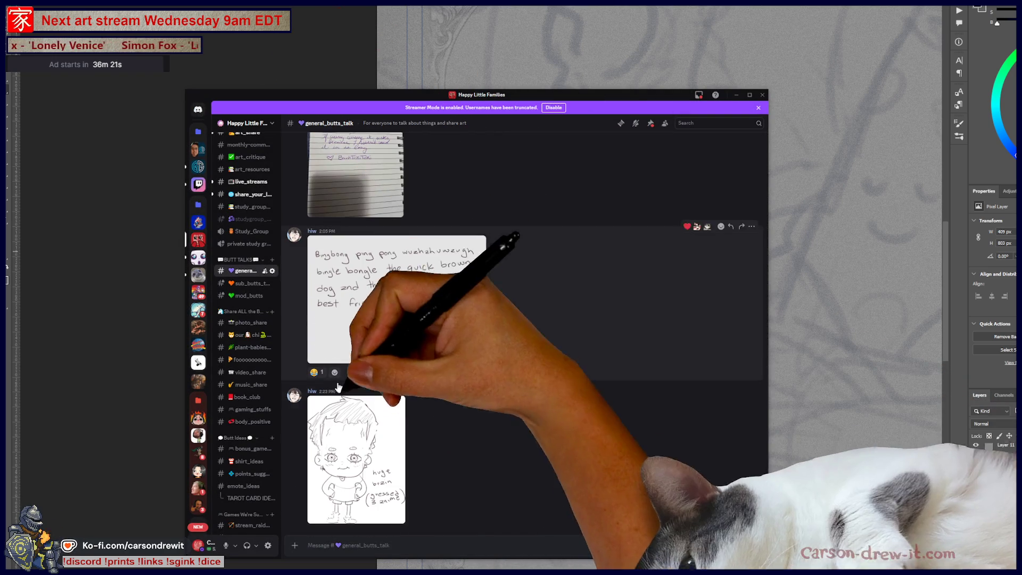
left_click(317, 372)
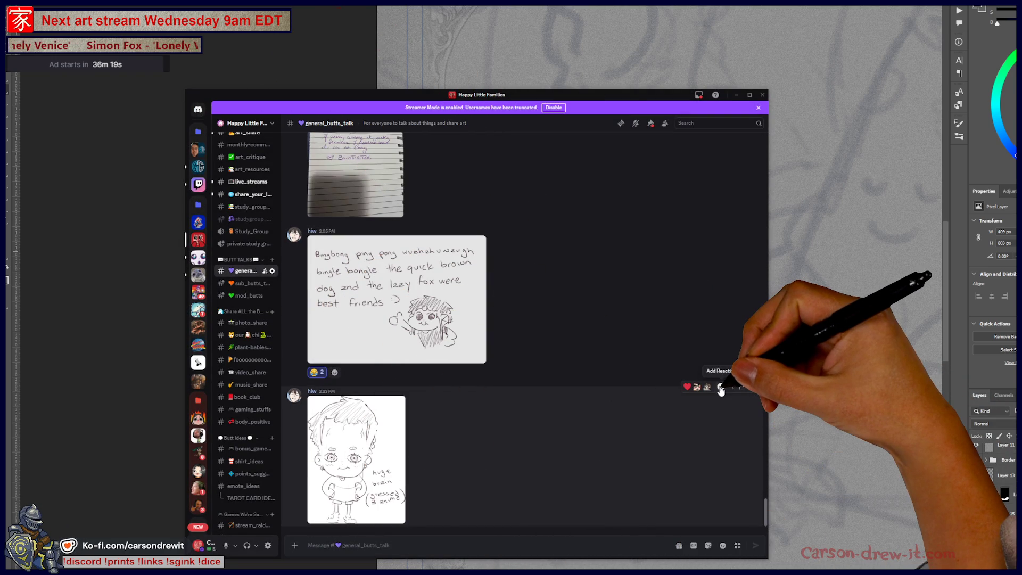
- React to the huge brain chibi sketch with the brain emoji found by searching 'brain'
left_click(721, 388)
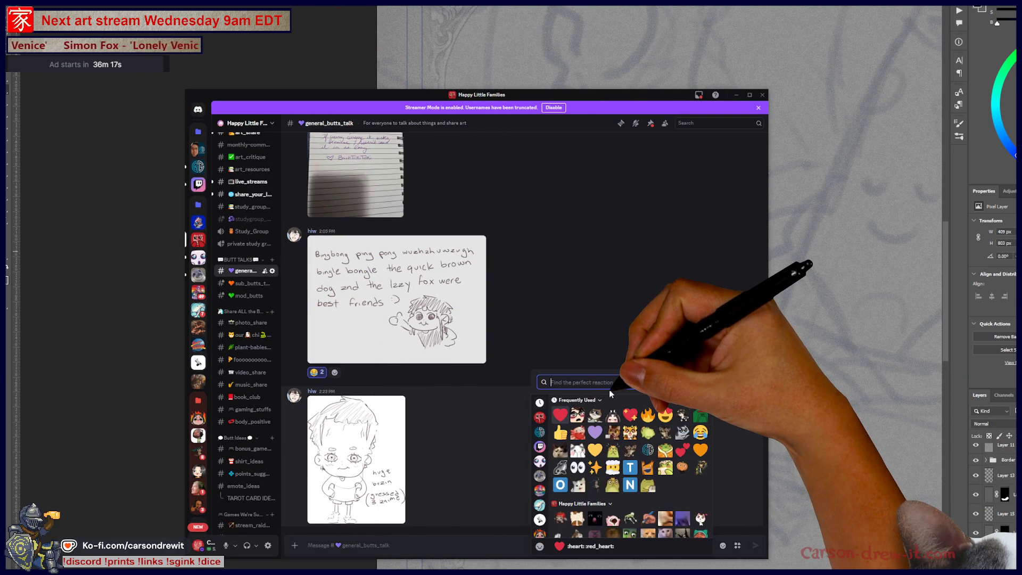
type("brain")
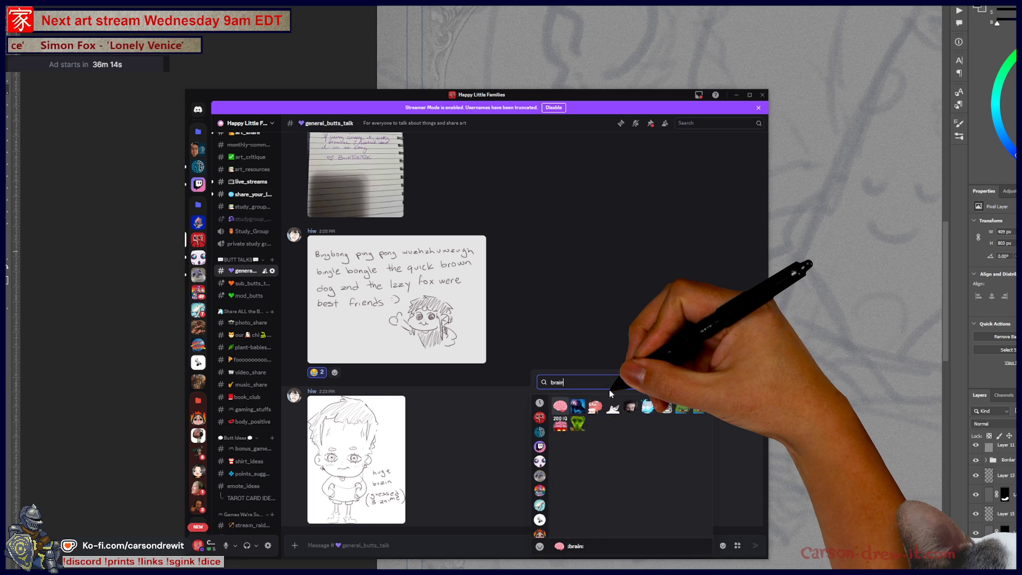
left_click(663, 407)
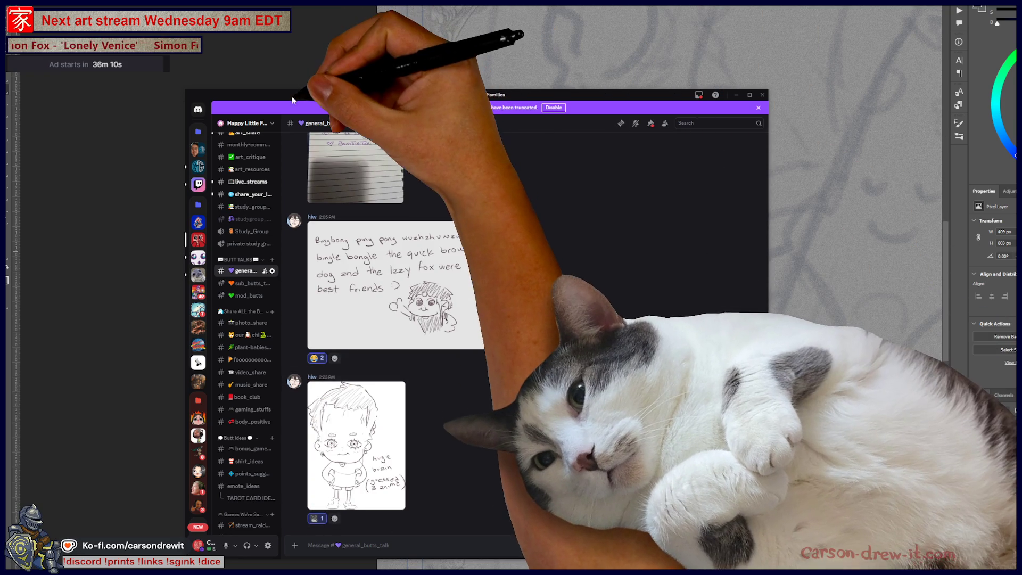
left_click_drag(298, 99, 328, 105)
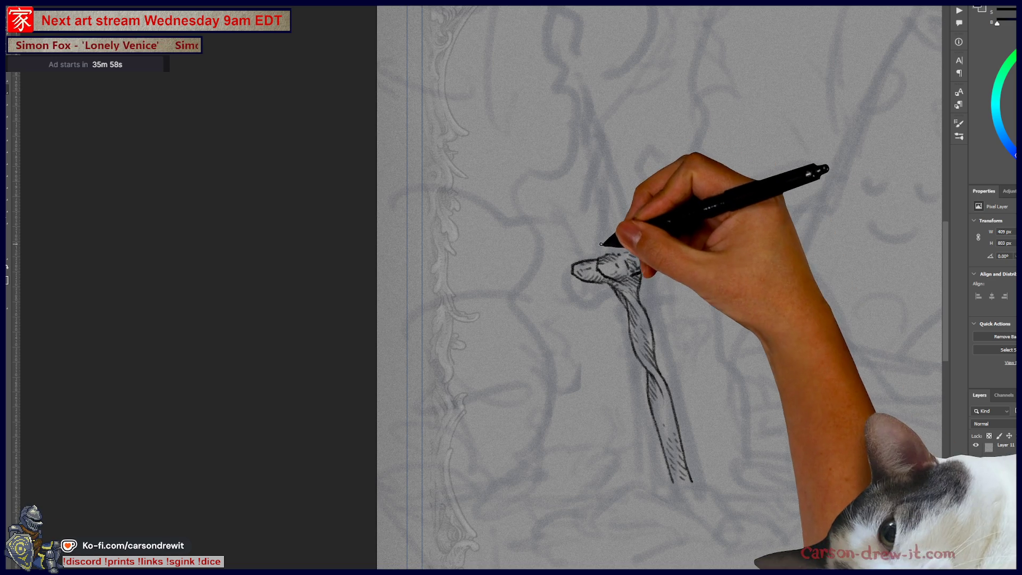
- Hatch the crossguard's right lobe, then nudge the inked grip up-left and recentre the view
mouse_move(607, 256)
left_mouse_down()
mouse_move(656, 249)
mouse_move(578, 166)
left_mouse_up()
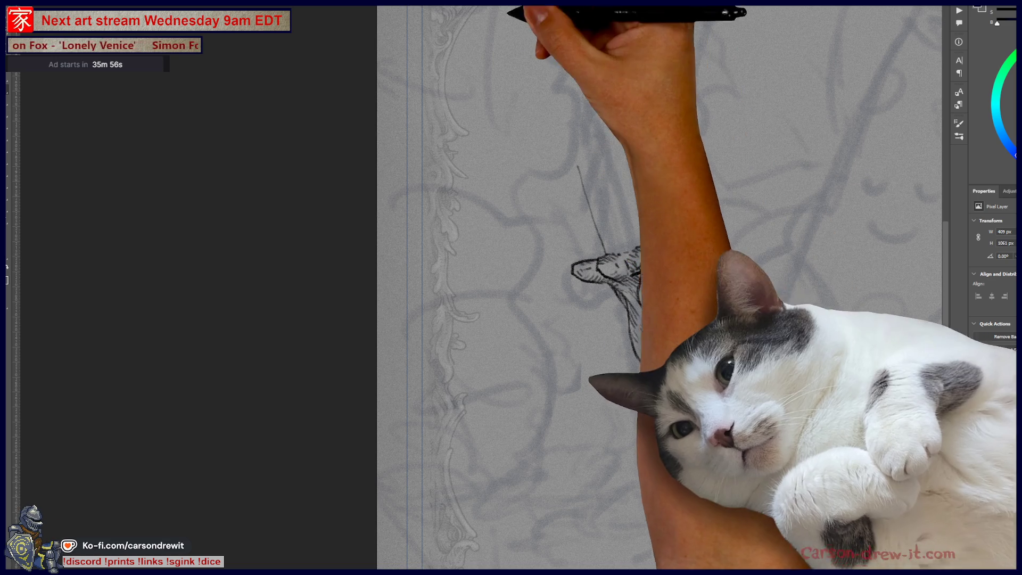
key("ctrl+z")
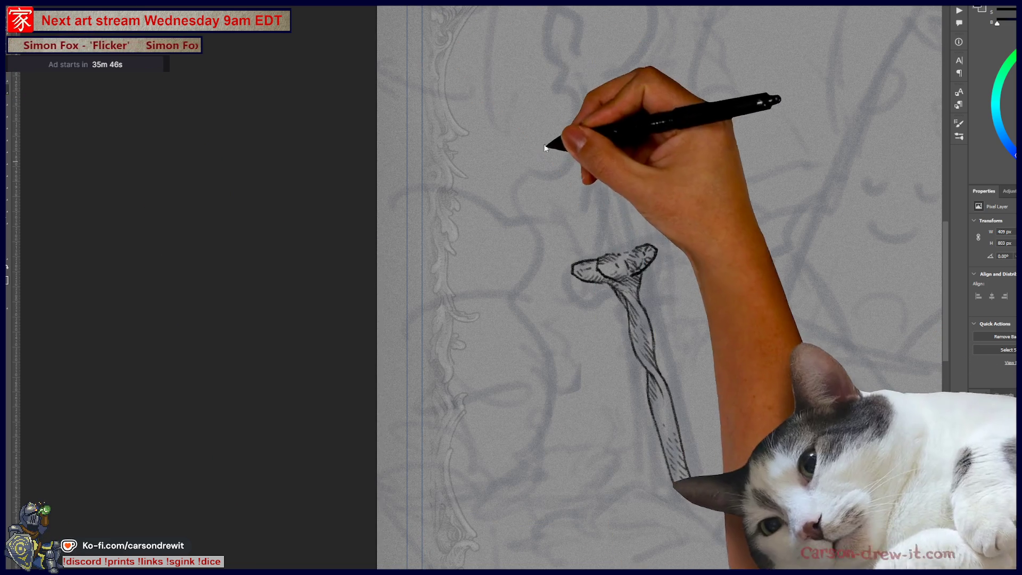
left_click_drag(598, 257, 595, 223)
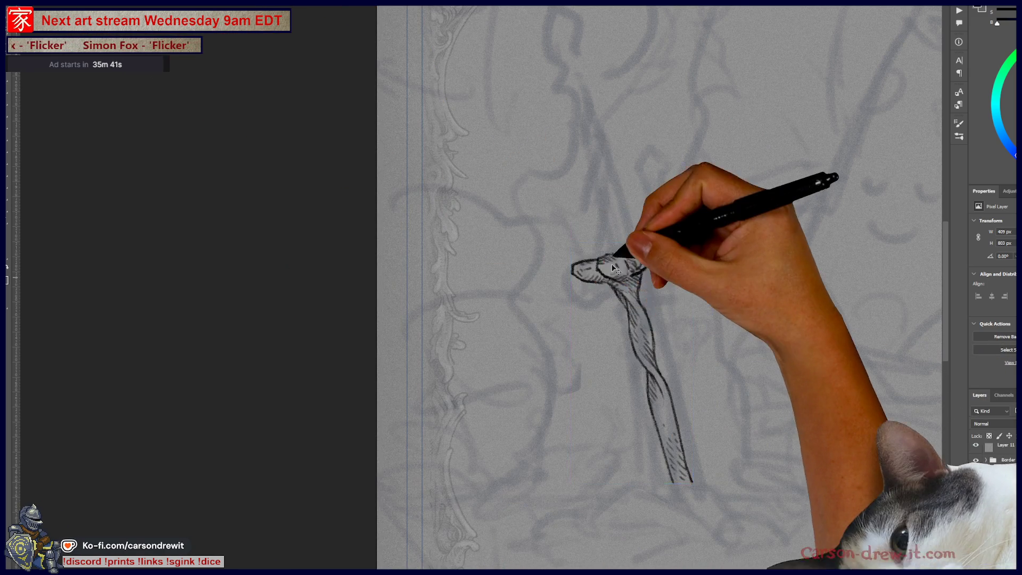
left_click_drag(613, 267, 602, 207)
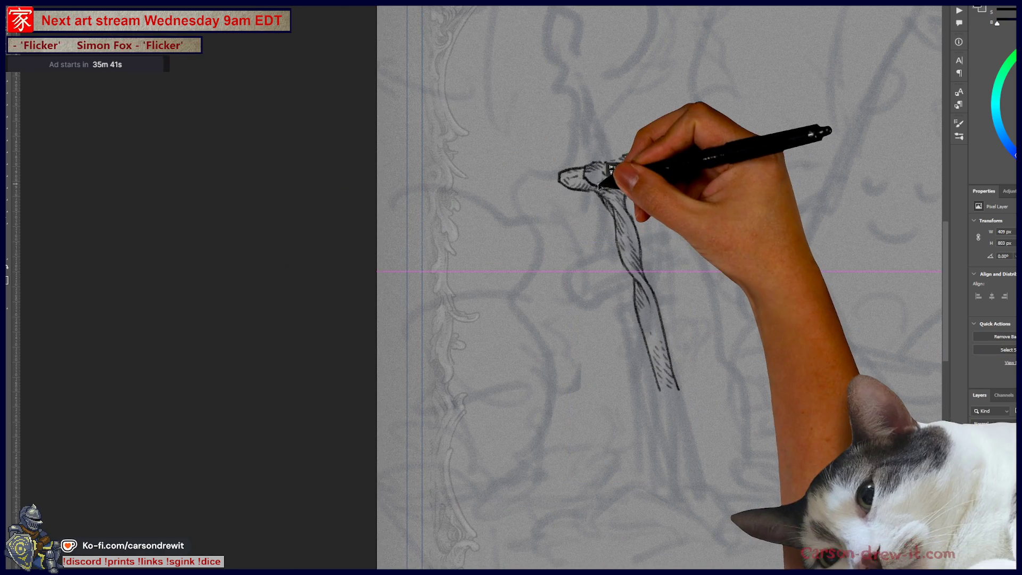
left_click_drag(743, 337, 527, 389)
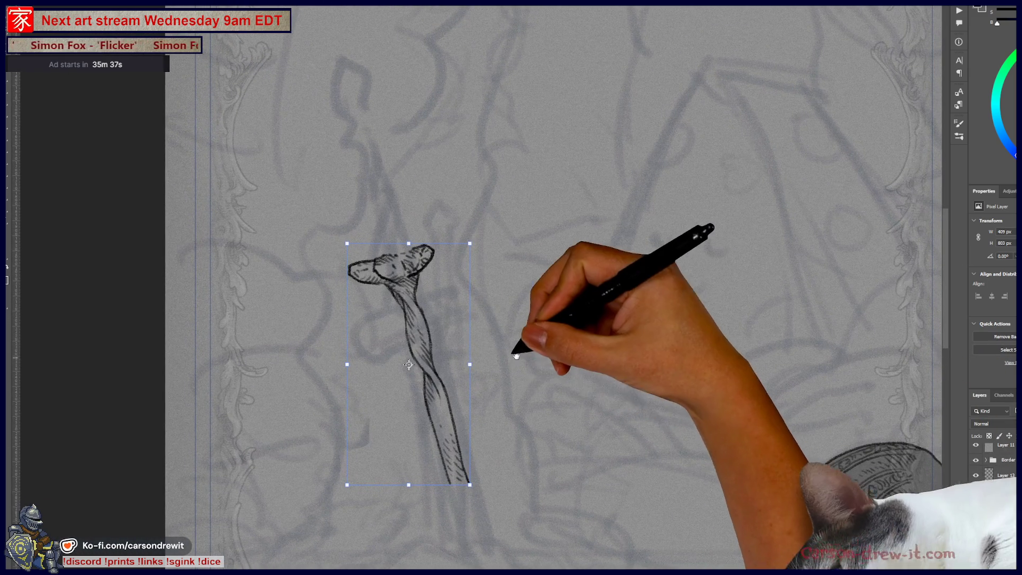
- Commit the grip's new position and start a free transform on the inked grip to lengthen it
key("Return")
left_click(419, 361)
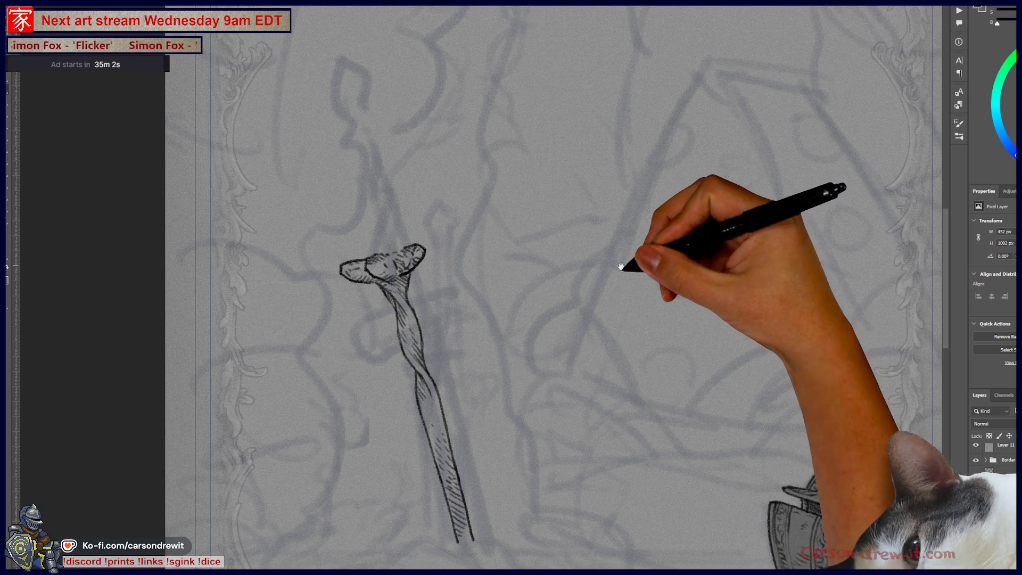
left_click_drag(628, 262, 555, 290)
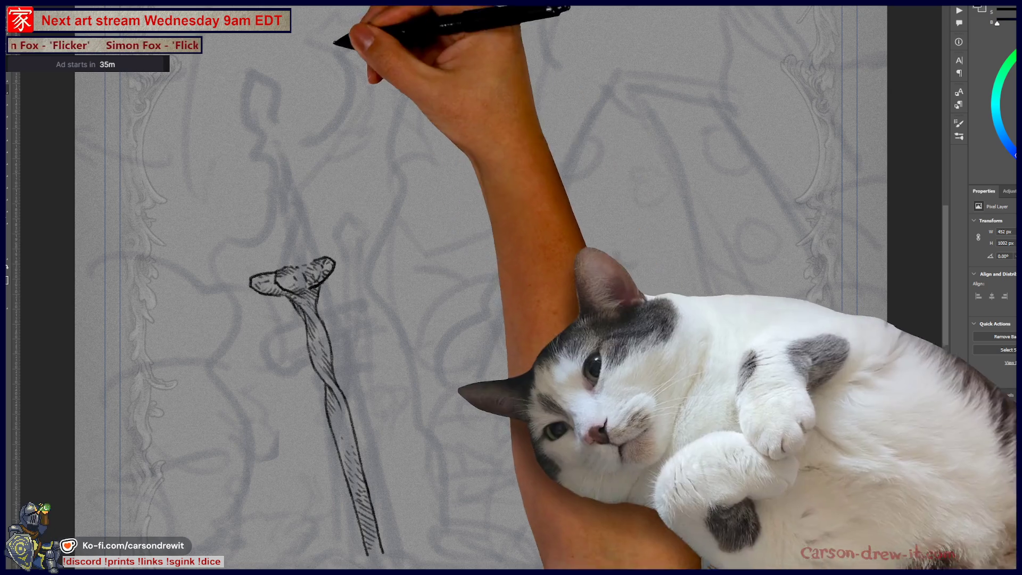
mouse_move(412, 238)
left_mouse_down()
mouse_move(441, 245)
mouse_move(475, 205)
mouse_move(508, 207)
mouse_move(502, 199)
mouse_move(525, 213)
mouse_move(541, 183)
mouse_move(560, 199)
mouse_move(553, 170)
mouse_move(578, 202)
left_mouse_up()
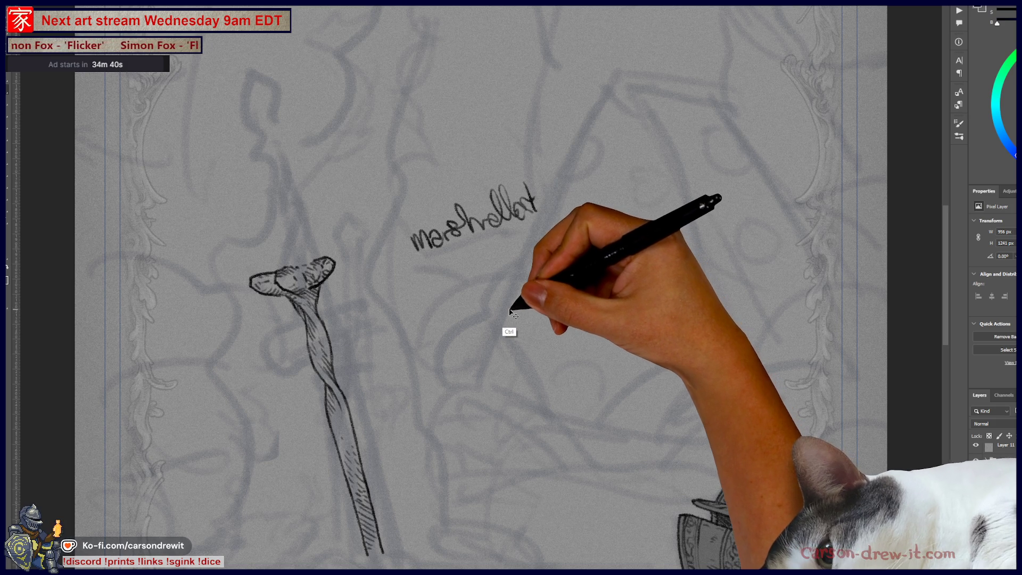
key("ctrl+z")
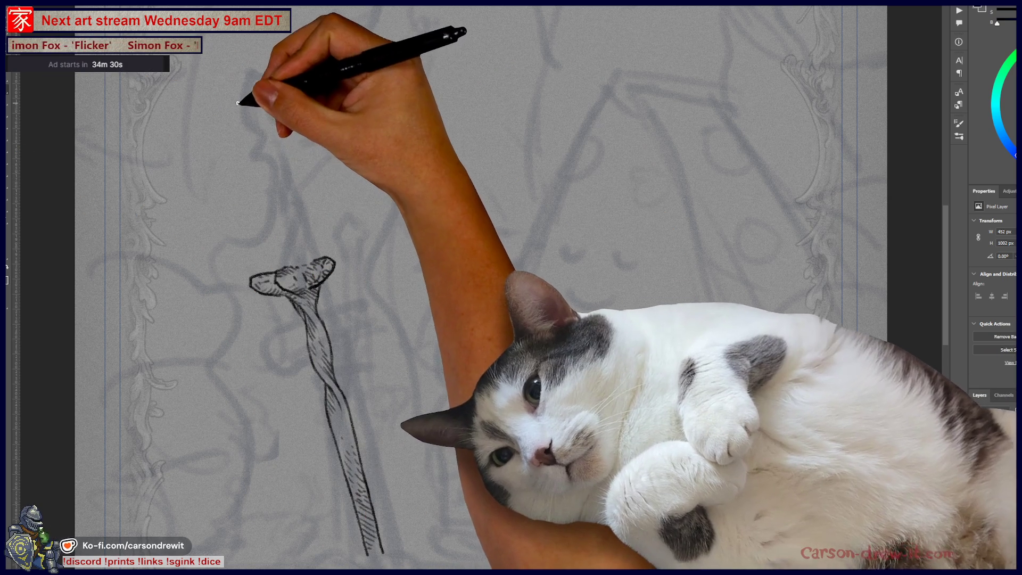
- Draw two long blade edges rising from the crossguard, redoing the overlong and misplaced strokes
left_click_drag(282, 265, 269, 177)
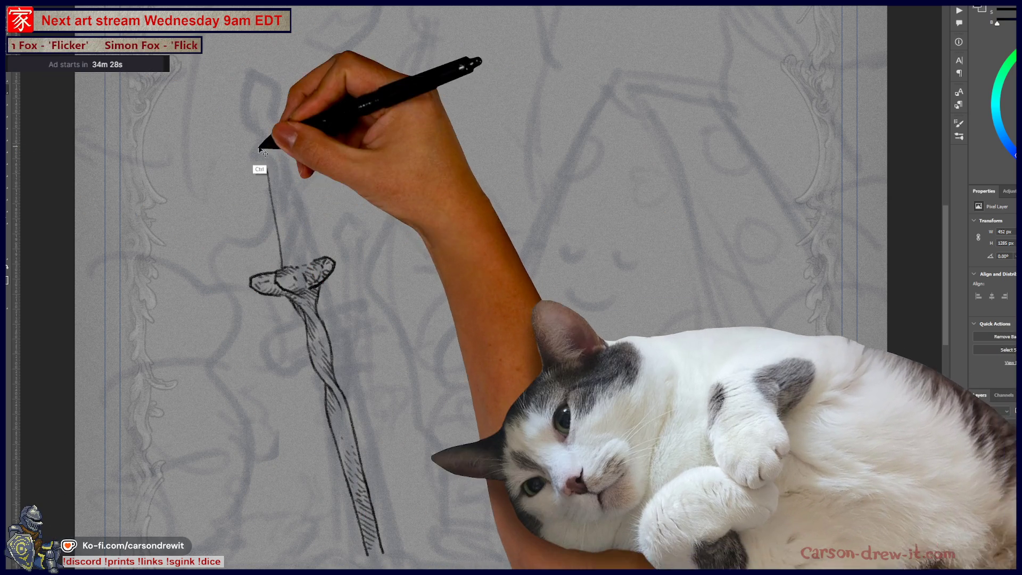
key("ctrl+z")
mouse_move(250, 132)
left_mouse_down()
mouse_move(284, 266)
mouse_move(307, 260)
left_mouse_up()
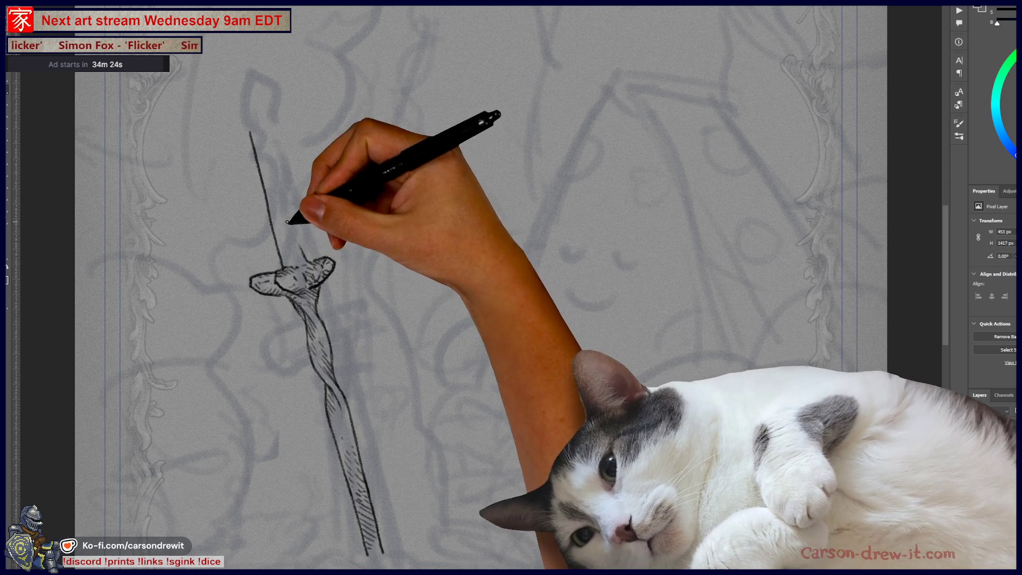
left_click_drag(264, 129, 278, 183)
key("ctrl+z")
left_click_drag(263, 129, 306, 261)
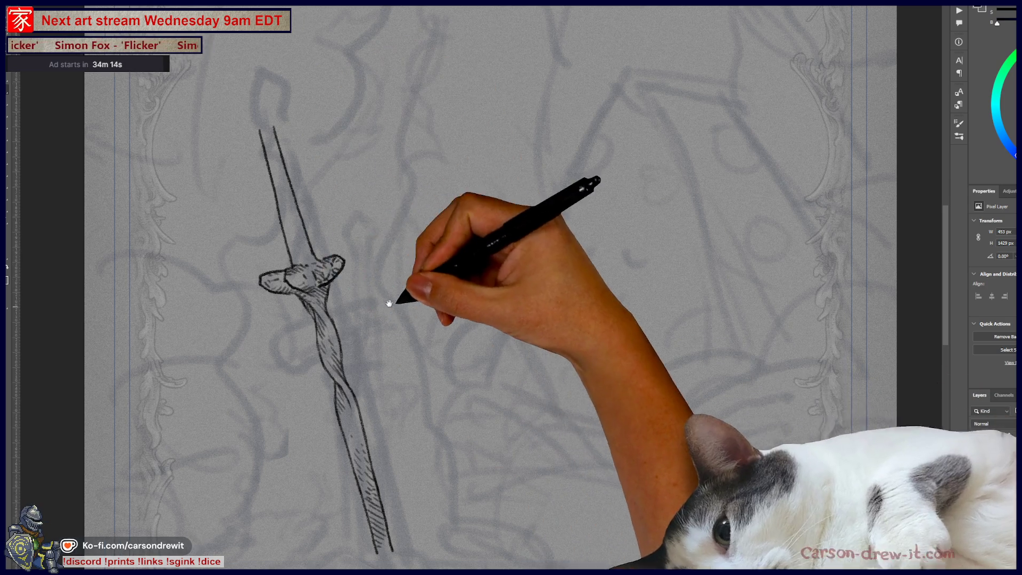
- Add hatching marks along the blade, shading the area just above the crossguard
left_click_drag(406, 297, 520, 304)
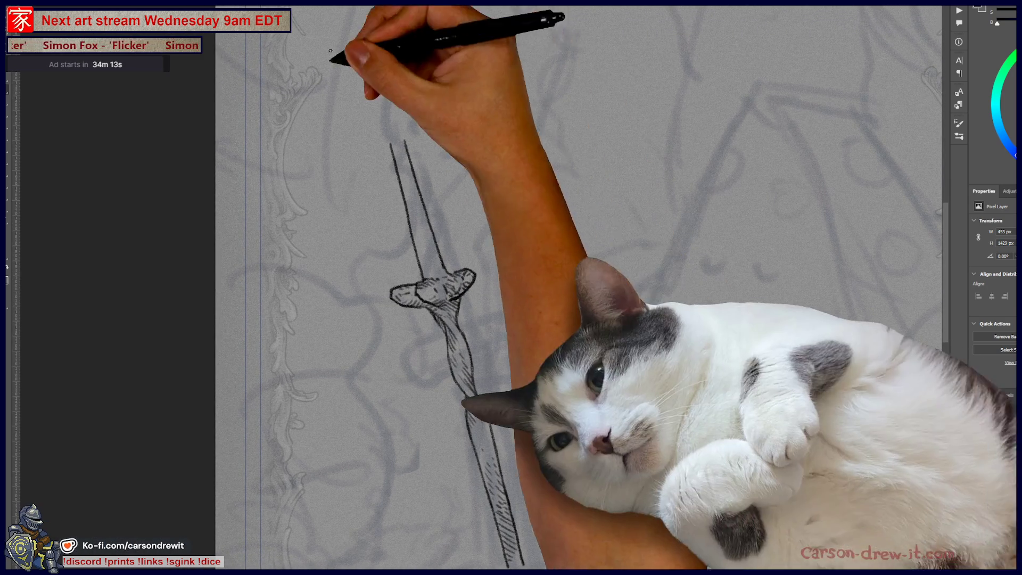
left_click_drag(398, 160, 403, 172)
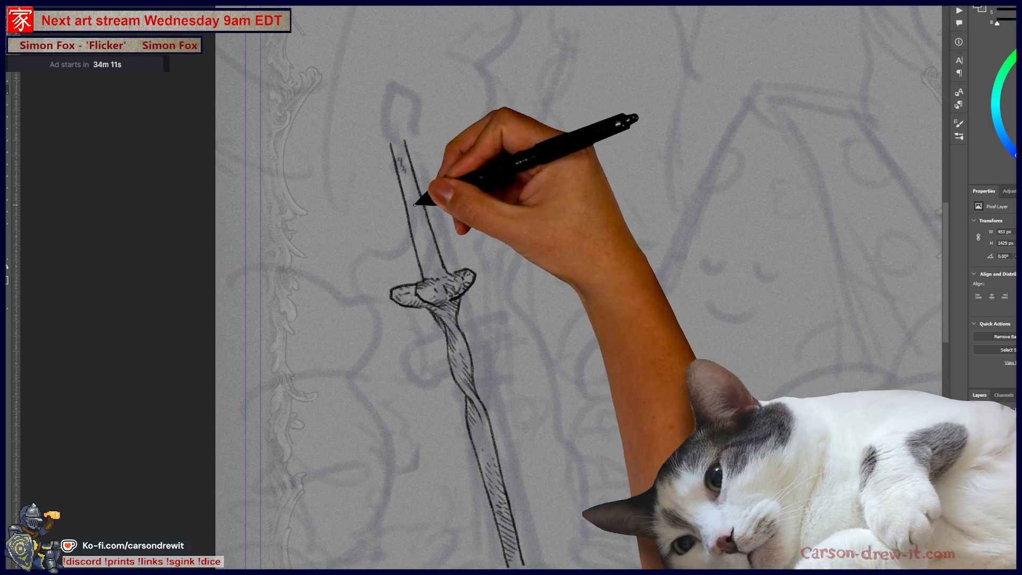
left_click_drag(413, 208, 429, 243)
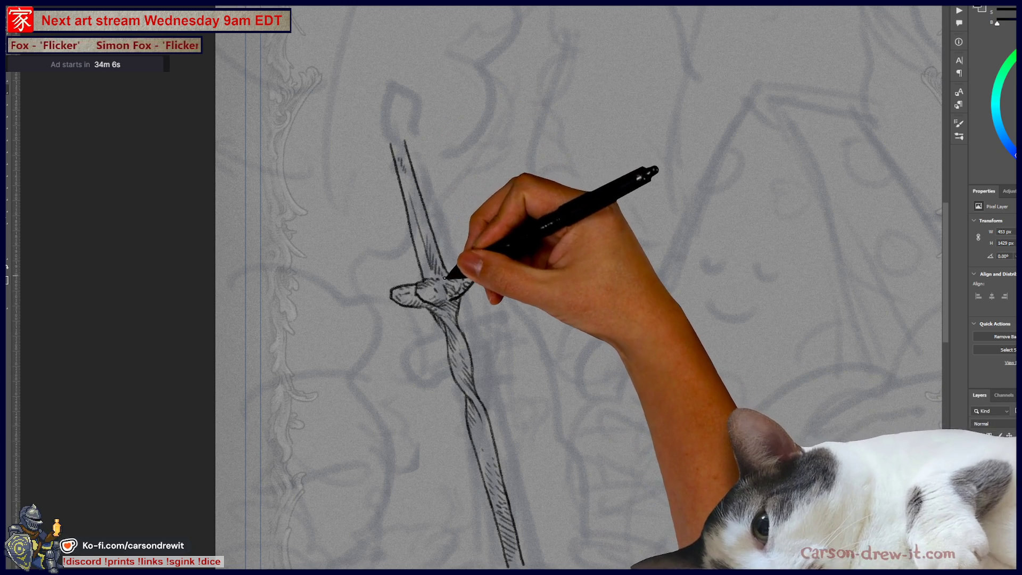